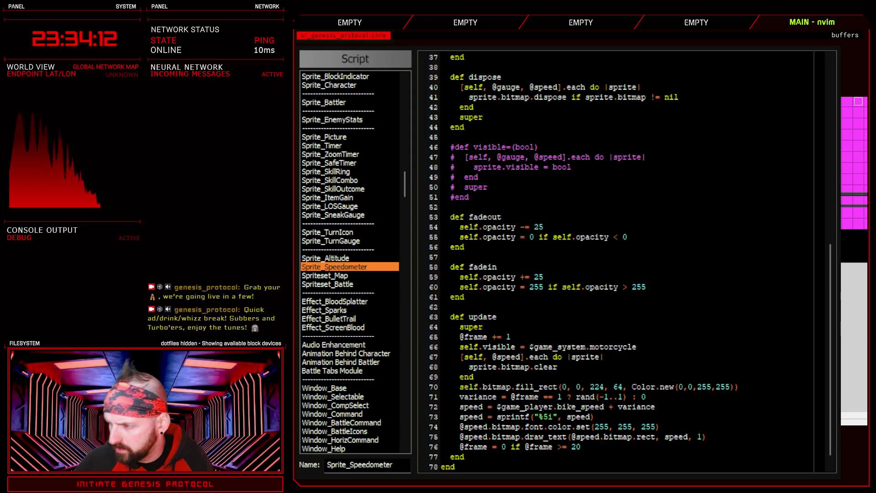
{"action": "left_click_drag", "start_coordinate": [470, 197], "coordinate": [450, 137]}
{"action": "key", "text": "d"}
{"action": "scroll", "coordinate": [444, 169], "scroll_direction": "up", "scroll_amount": 8}
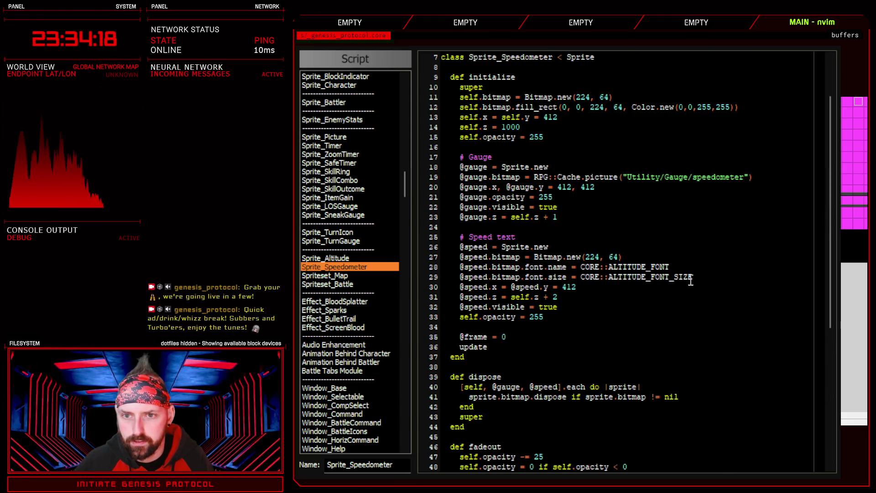
{"action": "scroll", "coordinate": [589, 247], "scroll_direction": "up", "scroll_amount": 2}
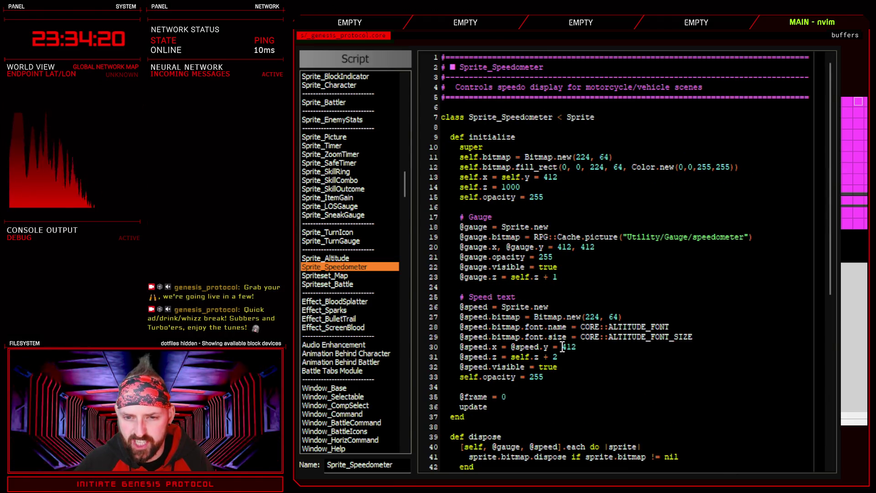
{"action": "key", "text": "Return"}
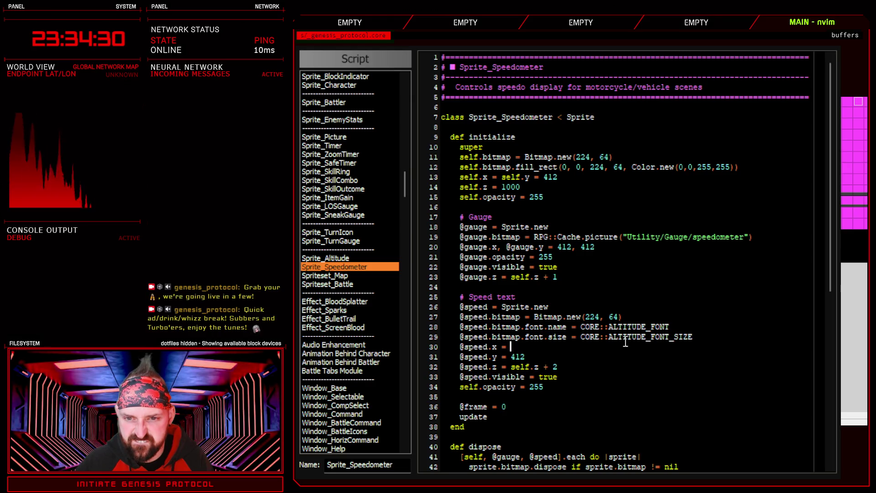
Step: Rename ALTITUDE_FONT and ALTITUDE_FONT_SIZE on lines 28–29 to SPEEDO_FONT and SPEEDO_FONT_SIZE
{"action": "mouse_move", "coordinate": [582, 327]}
{"action": "left_mouse_down"}
{"action": "mouse_move", "coordinate": [680, 321]}
{"action": "mouse_move", "coordinate": [670, 327]}
{"action": "left_mouse_up"}
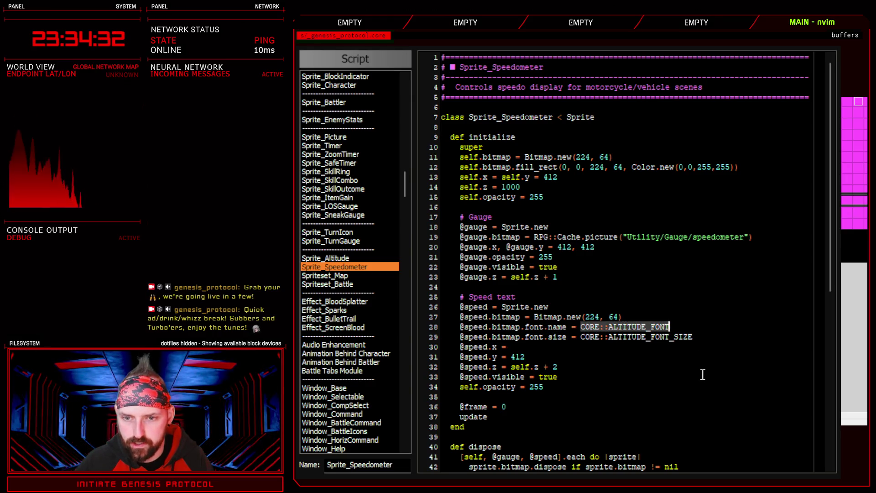
{"action": "left_click", "coordinate": [701, 335]}
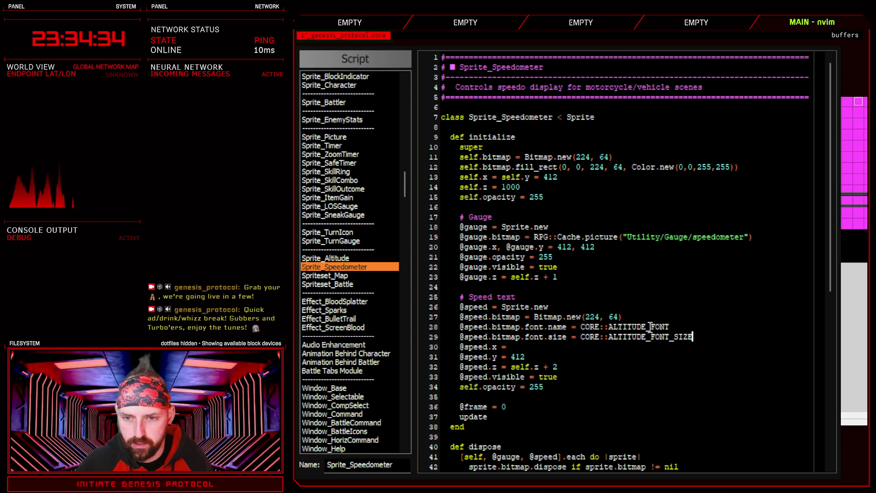
{"action": "left_click_drag", "start_coordinate": [581, 327], "coordinate": [692, 337]}
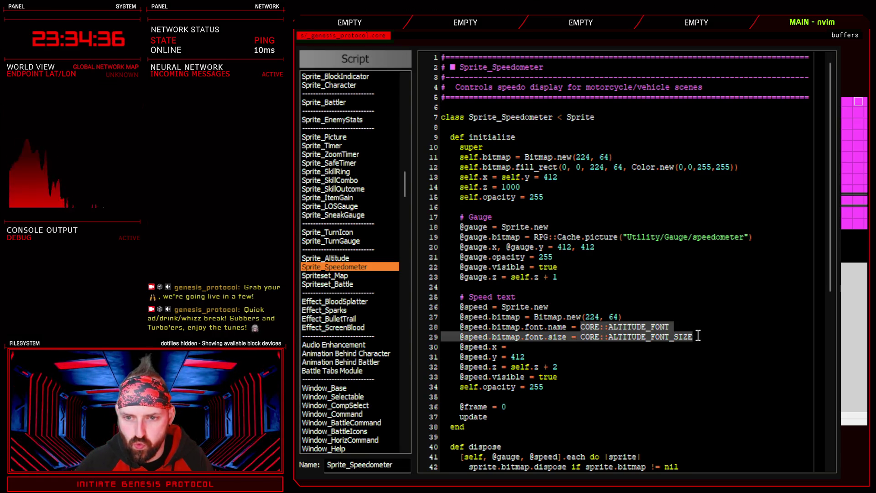
{"action": "double_click", "coordinate": [622, 328]}
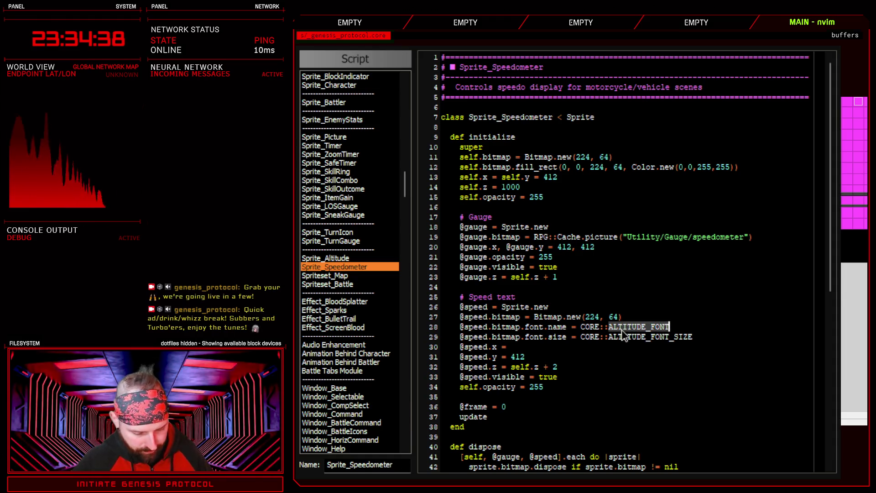
{"action": "left_click", "coordinate": [631, 328]}
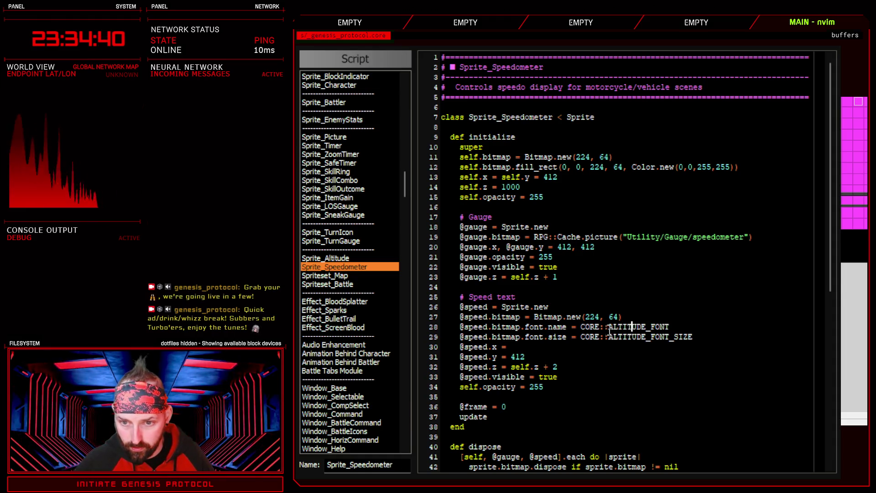
{"action": "left_click_drag", "start_coordinate": [608, 327], "coordinate": [645, 325]}
{"action": "type", "text": "S"}
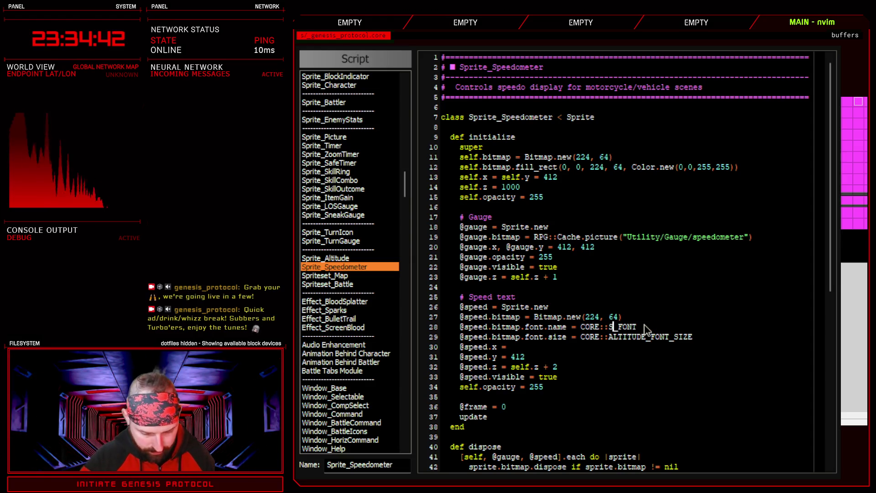
{"action": "type", "text": "PEEDO"}
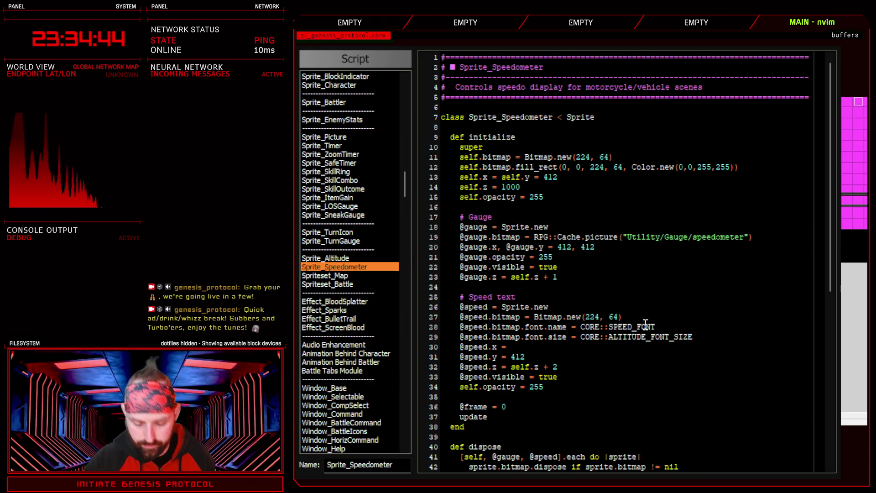
{"action": "left_click_drag", "start_coordinate": [612, 340], "coordinate": [635, 340]}
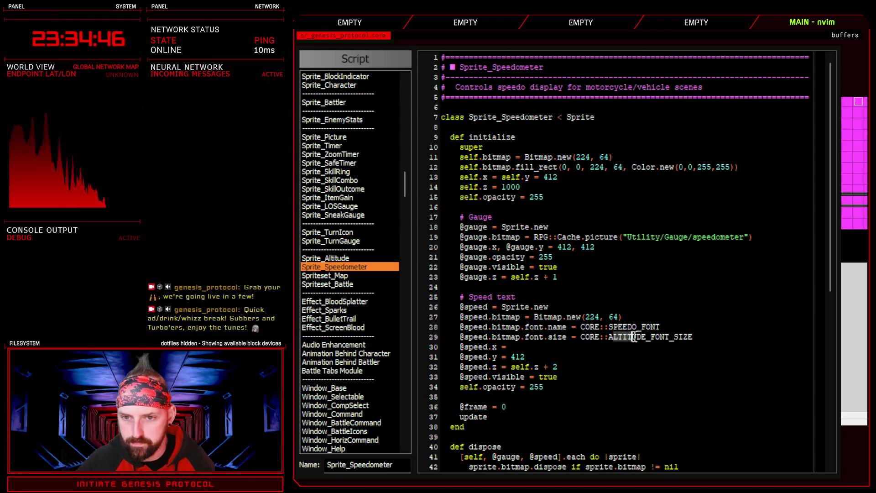
{"action": "type", "text": "SPEEDO"}
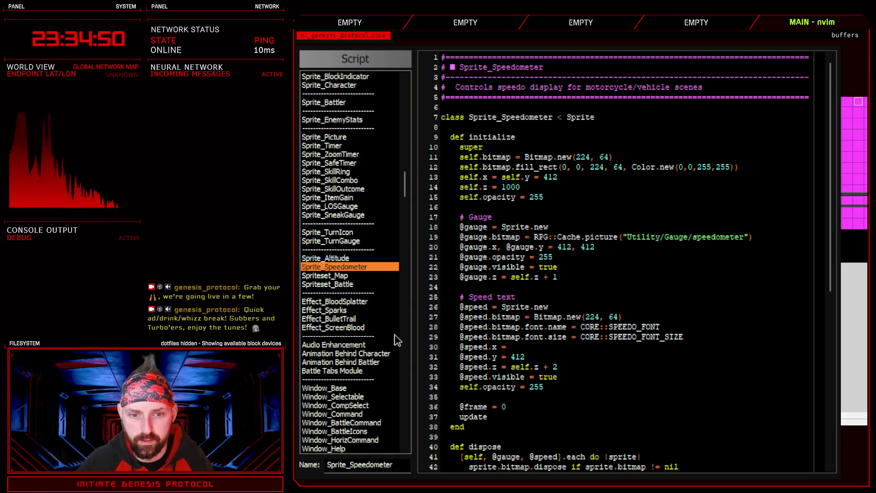
{"action": "key", "text": "ctrl+shift+f"}
Step: In the Fonts Controller script, duplicate the Altitude Font block (lines 196–200)
{"action": "key", "text": "Return"}
{"action": "key", "text": "Return"}
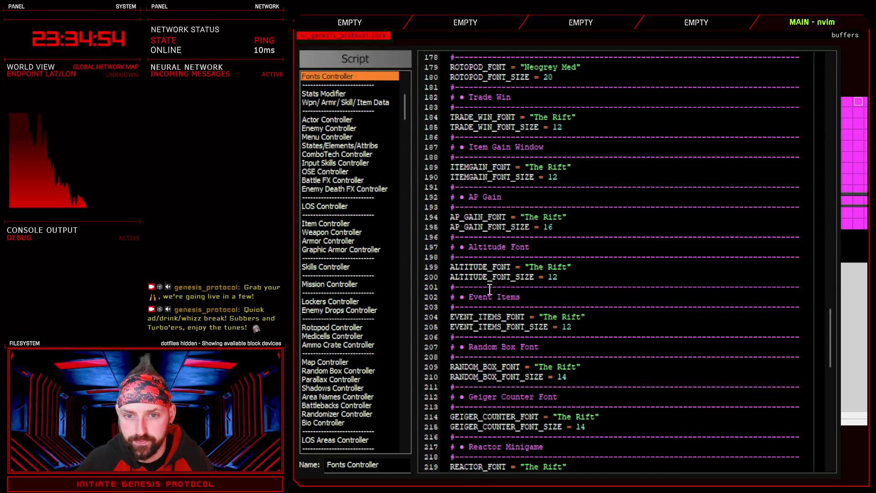
{"action": "left_click_drag", "start_coordinate": [435, 236], "coordinate": [438, 284]}
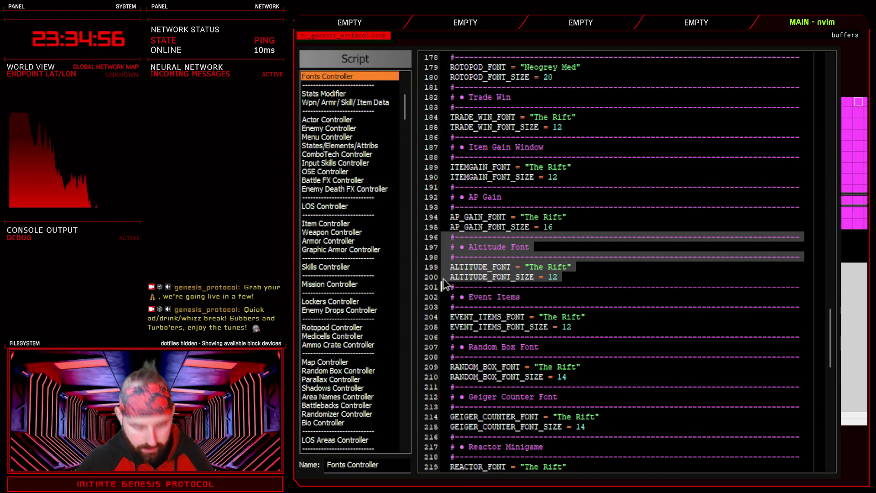
{"action": "key", "text": "ctrl+c"}
{"action": "left_click", "coordinate": [446, 284]}
{"action": "key", "text": "ctrl+v"}
Step: Rename the copied block to Speedometer Font with SPEEDO_FONT constants and font size 18
{"action": "left_click_drag", "start_coordinate": [469, 247], "coordinate": [509, 248]}
{"action": "type", "text": "Speedometer"}
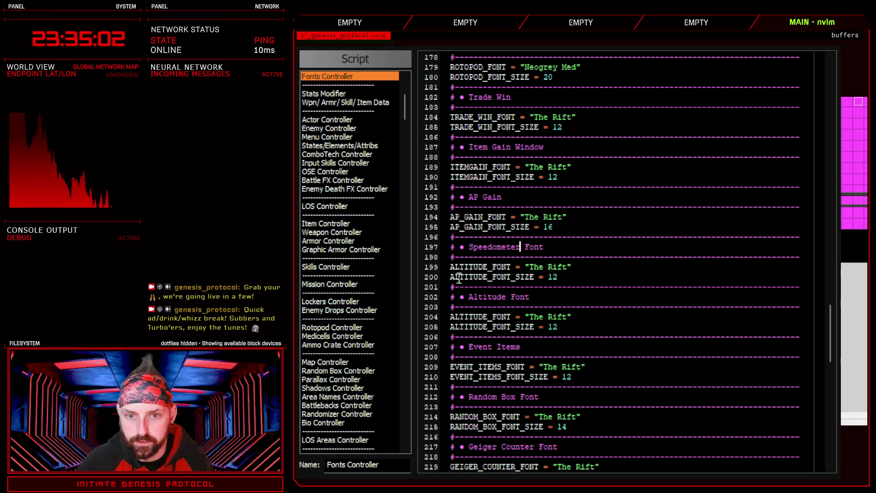
{"action": "left_click_drag", "start_coordinate": [448, 266], "coordinate": [488, 267]}
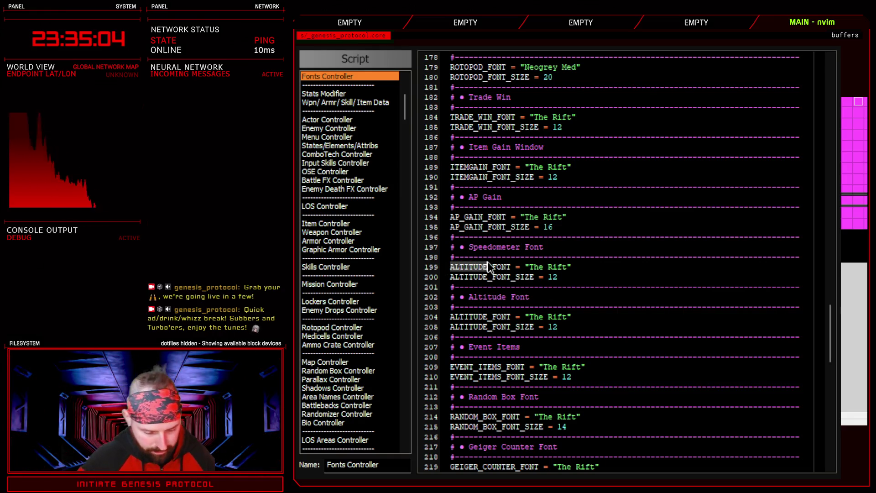
{"action": "type", "text": "SPEEDO"}
{"action": "left_click_drag", "start_coordinate": [451, 277], "coordinate": [488, 279]}
{"action": "type", "text": "SPEEDO"}
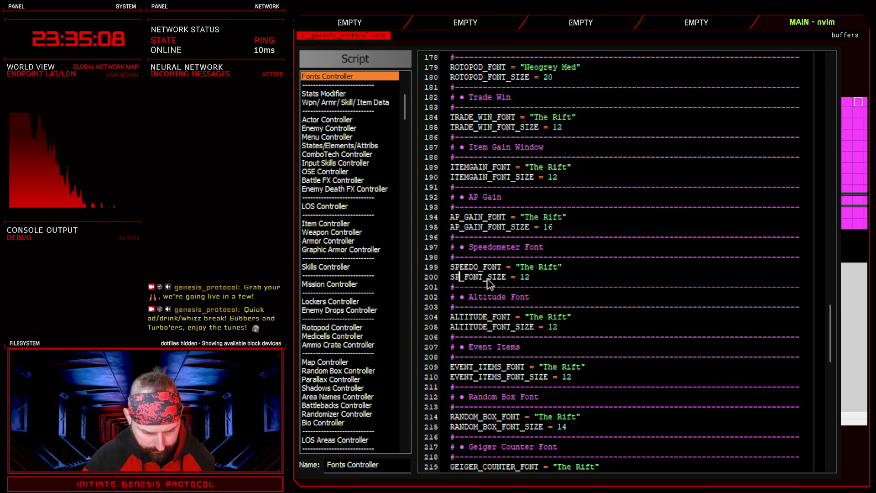
{"action": "left_click_drag", "start_coordinate": [538, 277], "coordinate": [550, 277]}
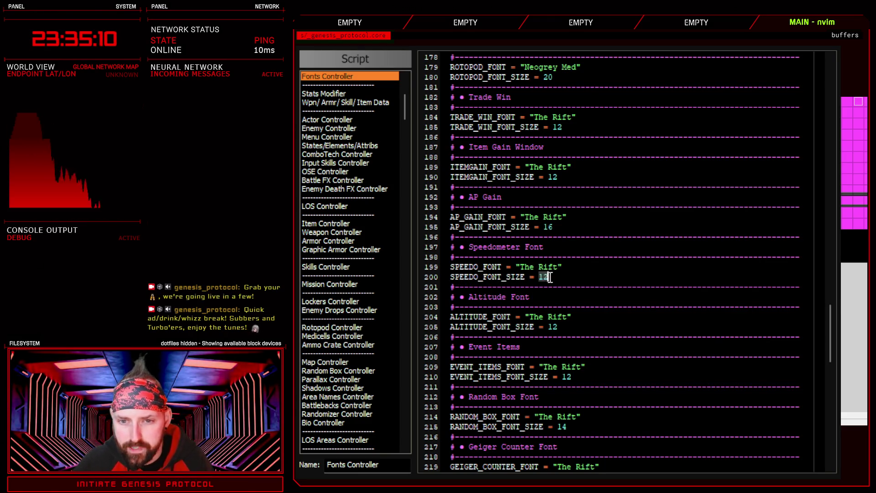
{"action": "type", "text": "18"}
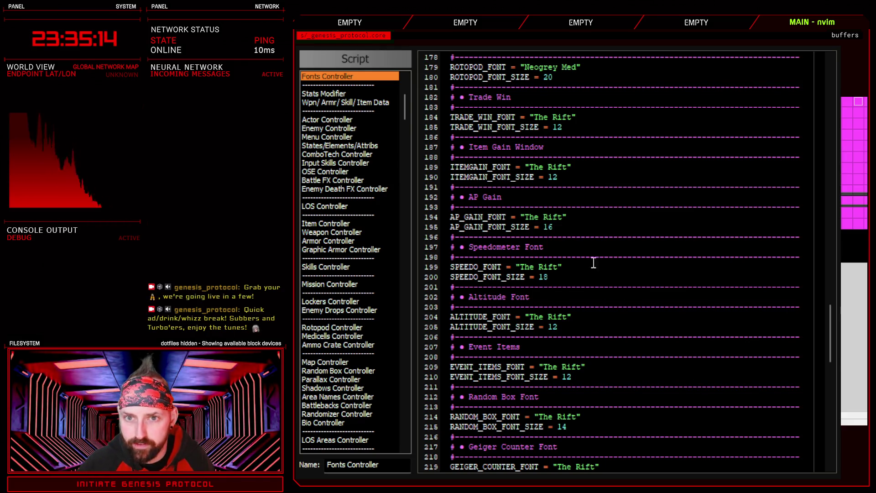
Step: Replace "The Rift" with "Neogrey Med" as the SPEEDO_FONT value
{"action": "scroll", "coordinate": [569, 330], "scroll_direction": "up", "scroll_amount": 4}
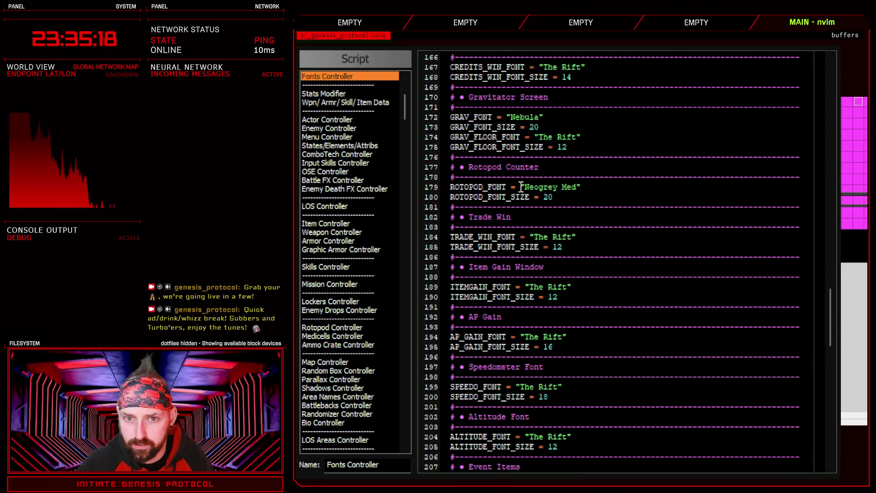
{"action": "left_click_drag", "start_coordinate": [520, 187], "coordinate": [588, 186]}
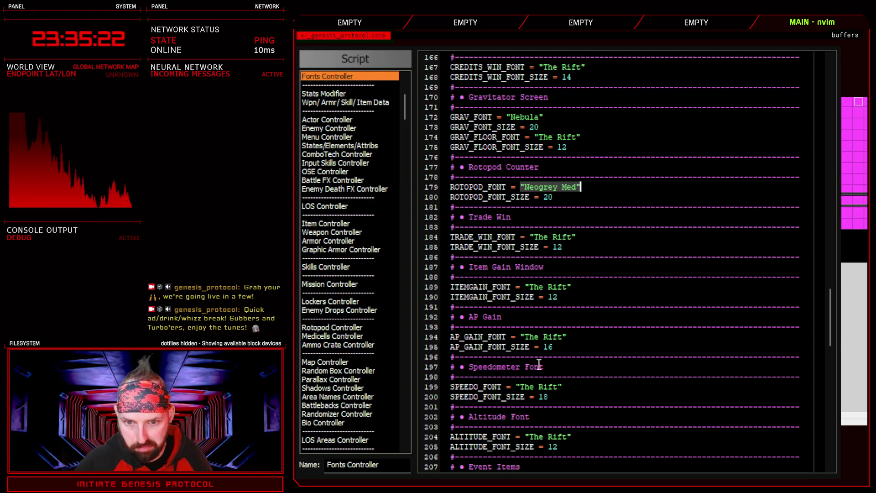
{"action": "left_click_drag", "start_coordinate": [516, 387], "coordinate": [564, 388]}
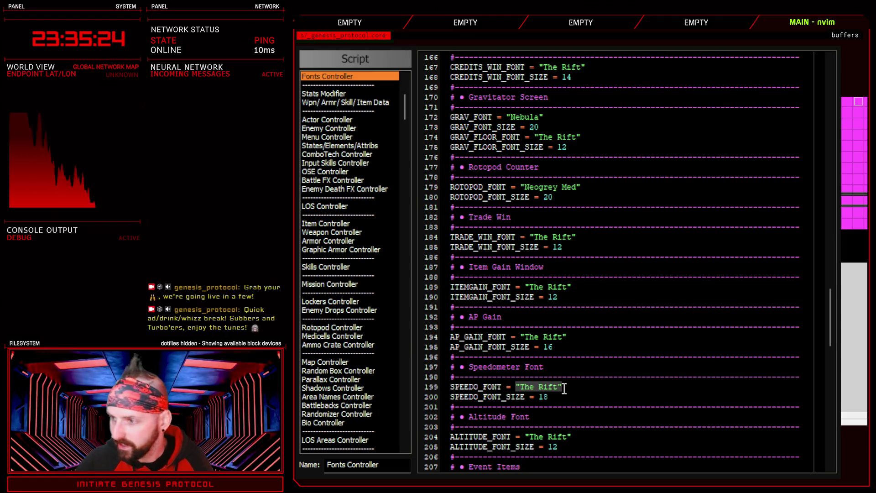
{"action": "key", "text": "p"}
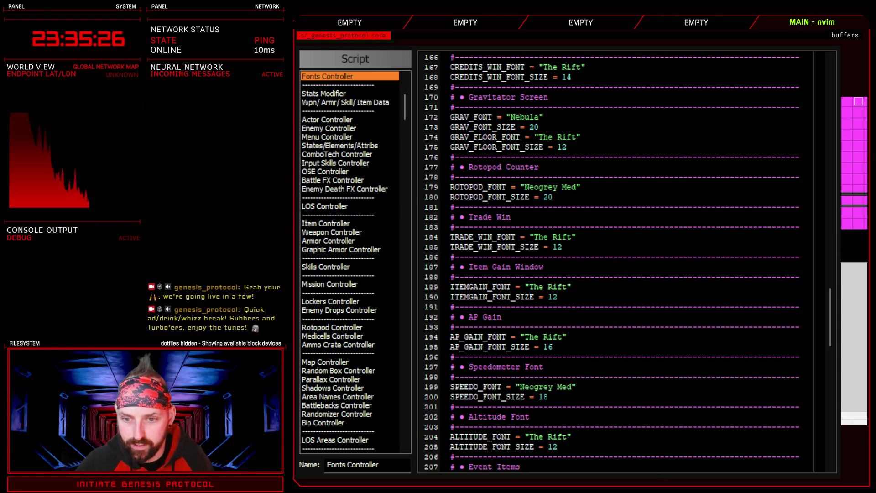
{"action": "key", "text": "Escape"}
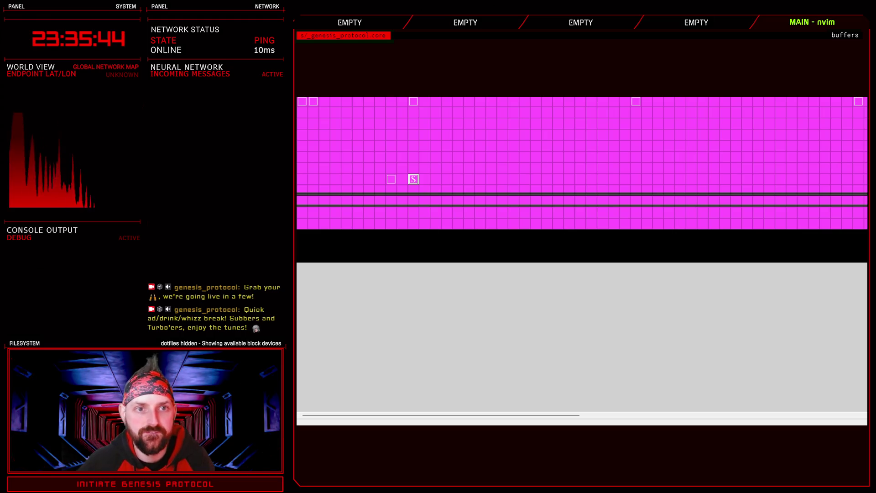
Step: Playtest from save slot 7 to check the speedometer, then choose Exit Game
{"action": "key", "text": "super+Return"}
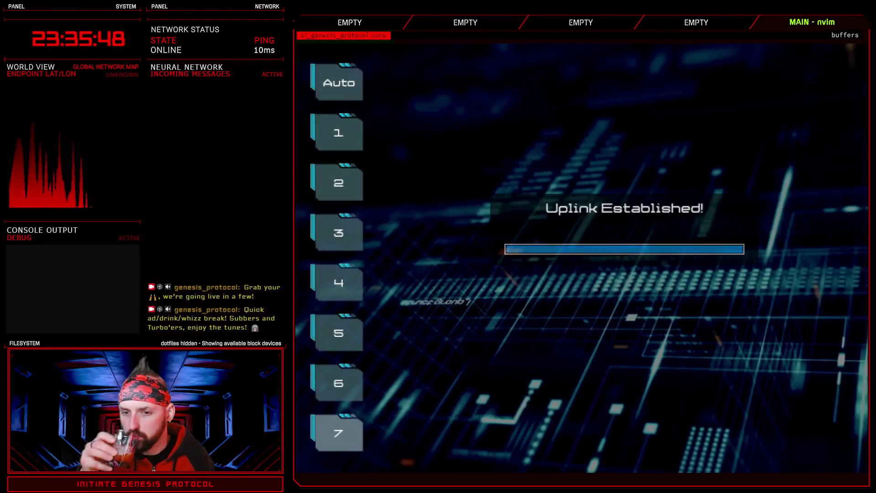
{"action": "key", "text": "Return"}
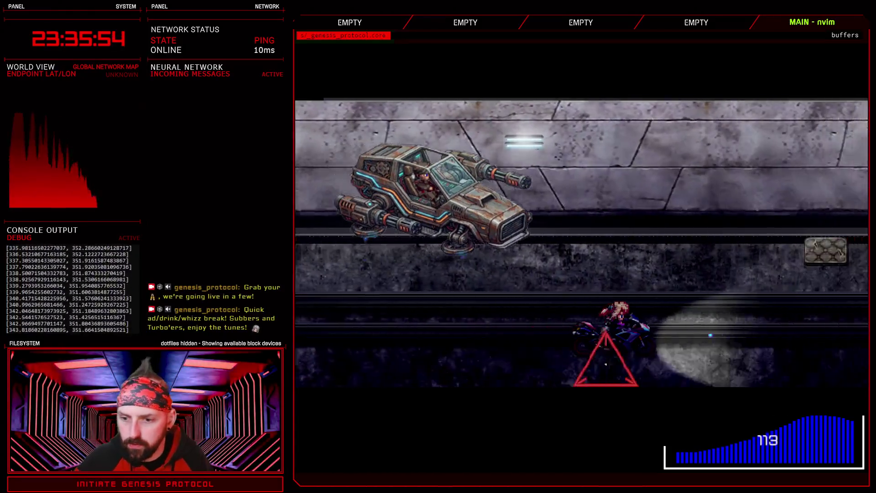
{"action": "key", "text": "Escape"}
{"action": "key", "text": "Return"}
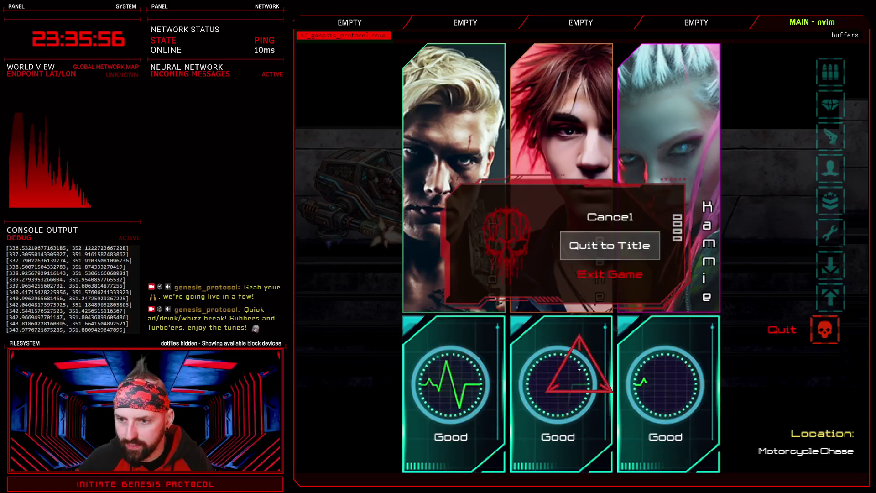
{"action": "key", "text": "Down"}
{"action": "key", "text": "Return"}
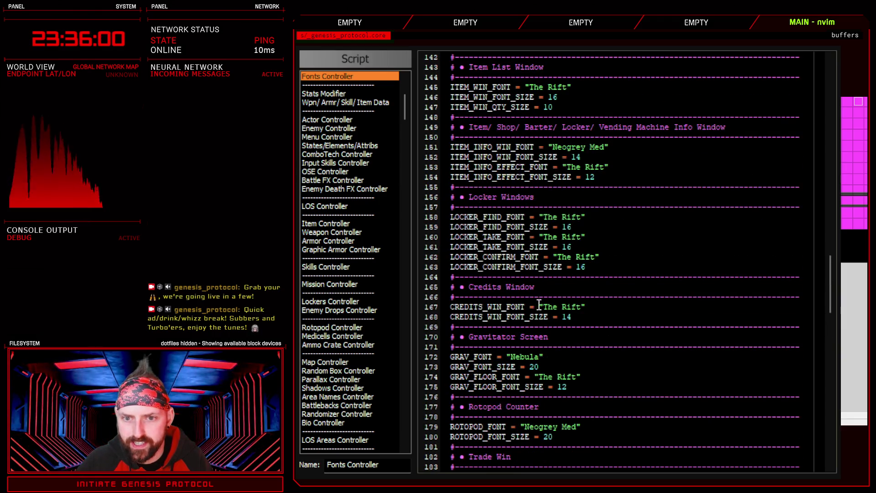
Step: Change SPEEDO_FONT from "Neogrey Med" to "Cynthe" and SPEEDO_FONT_SIZE from 18 to 20
{"action": "scroll", "coordinate": [554, 226], "scroll_direction": "up", "scroll_amount": 6}
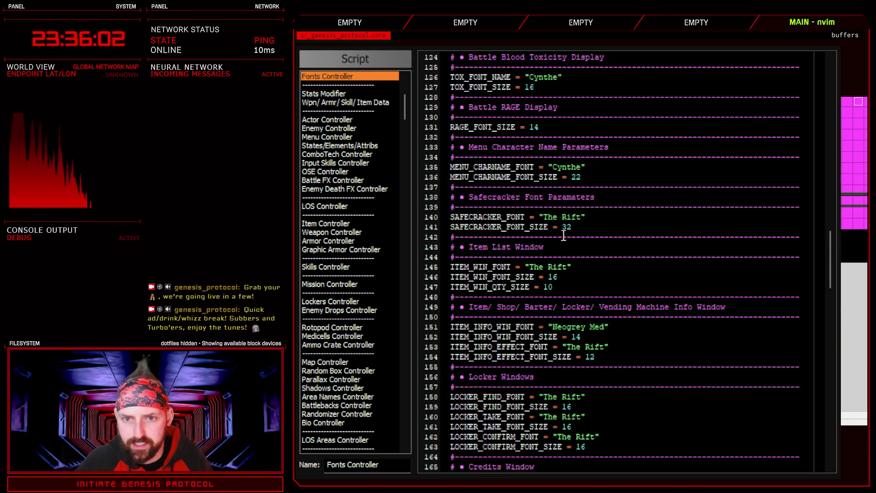
{"action": "left_click_drag", "start_coordinate": [548, 163], "coordinate": [586, 165]}
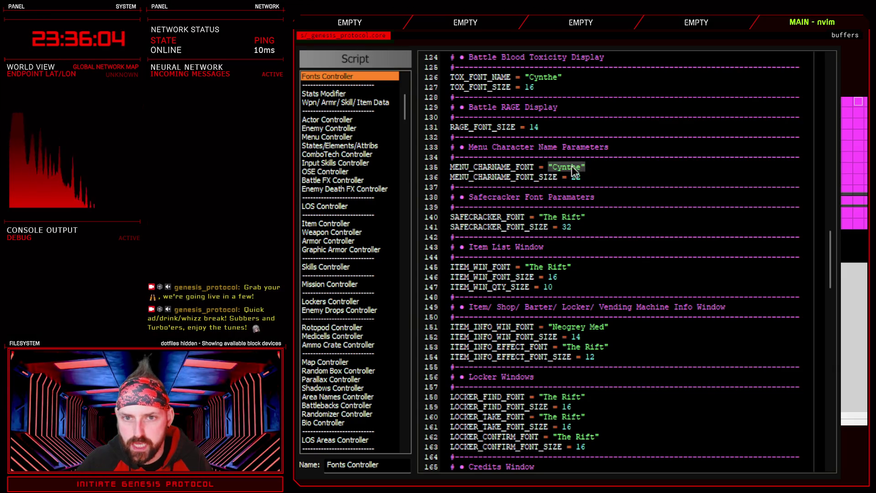
{"action": "scroll", "coordinate": [605, 235], "scroll_direction": "down", "scroll_amount": 20}
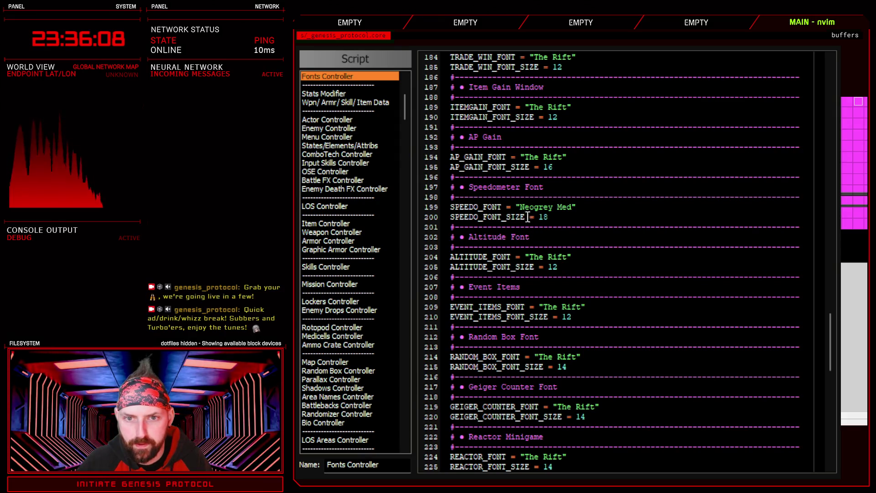
{"action": "left_click_drag", "start_coordinate": [522, 208], "coordinate": [576, 208]}
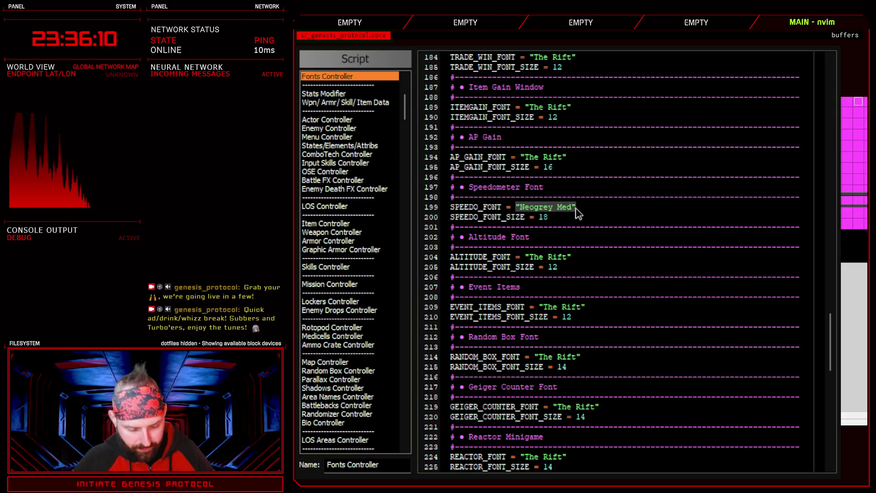
{"action": "type", "text": "Cynthe"}
{"action": "left_click", "coordinate": [584, 222]}
{"action": "key", "text": "BackSpace"}
{"action": "key", "text": "BackSpace"}
{"action": "type", "text": "20"}
{"action": "key", "text": "Escape"}
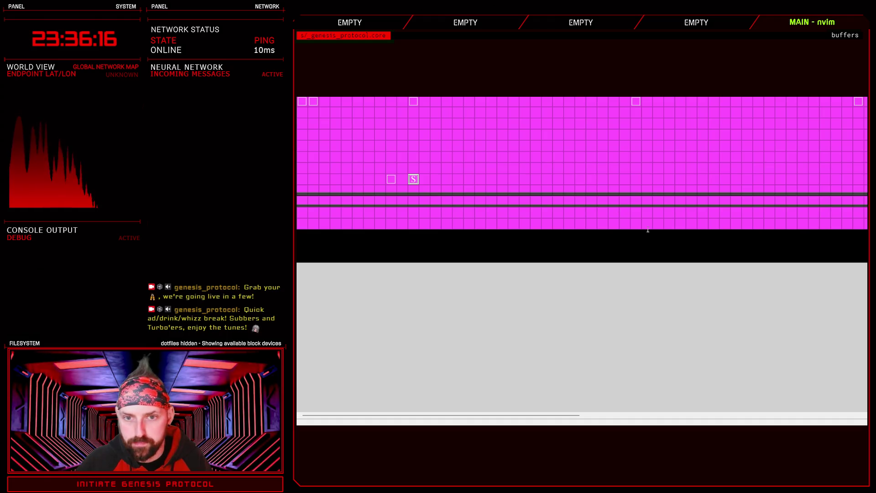
Step: Save the project and playtest, continuing the saved game into the Motorcycle Chase level
{"action": "key", "text": "F11"}
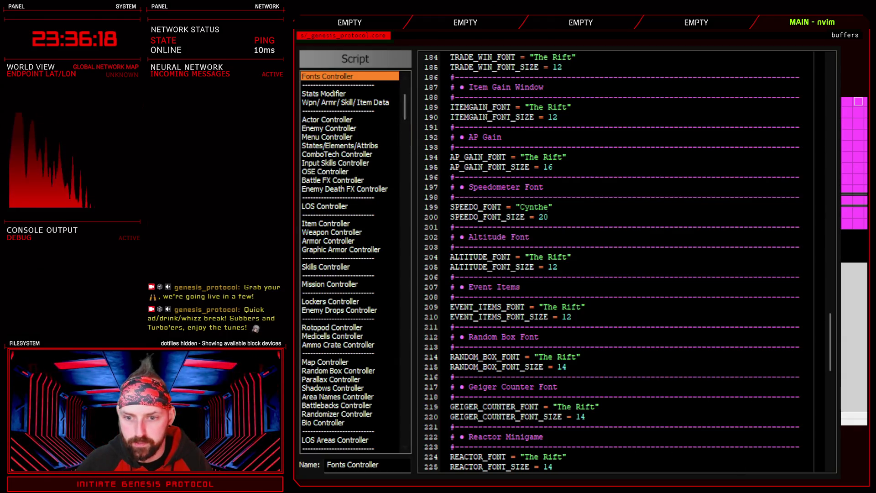
{"action": "key", "text": "Escape"}
{"action": "key", "text": "alt+F4"}
{"action": "key", "text": "Return"}
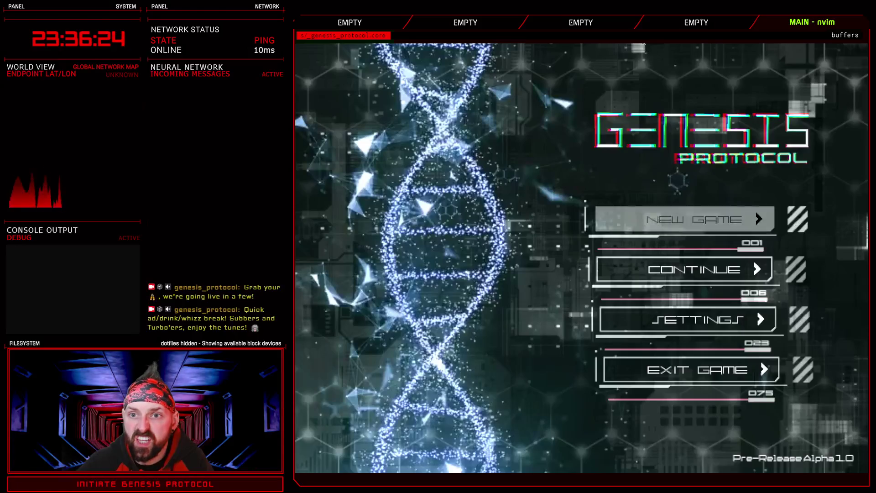
{"action": "key", "text": "Down"}
{"action": "key", "text": "Return"}
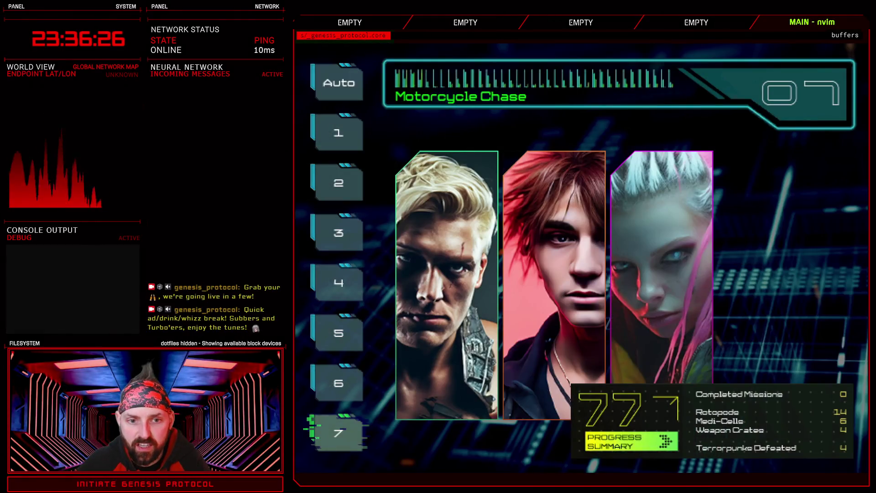
{"action": "key", "text": "Return"}
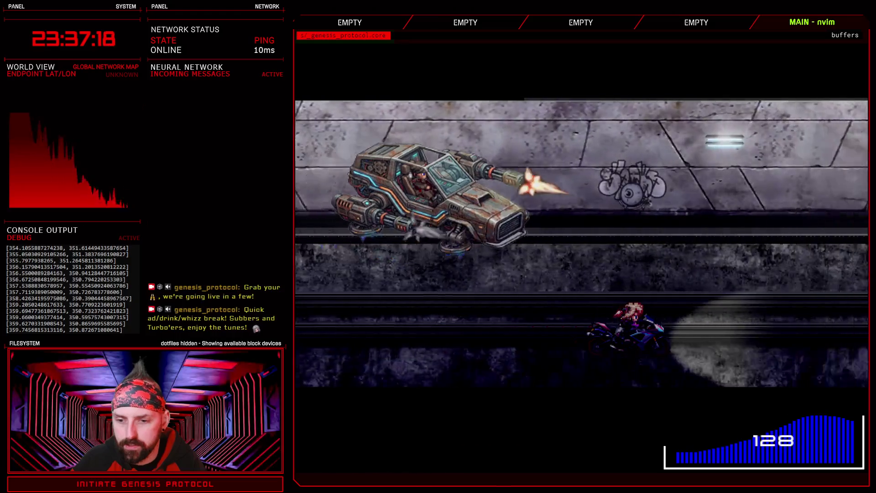
Step: After checking the speedometer, pause the game and quit the playtest
{"action": "key", "text": "Escape"}
{"action": "key", "text": "Return"}
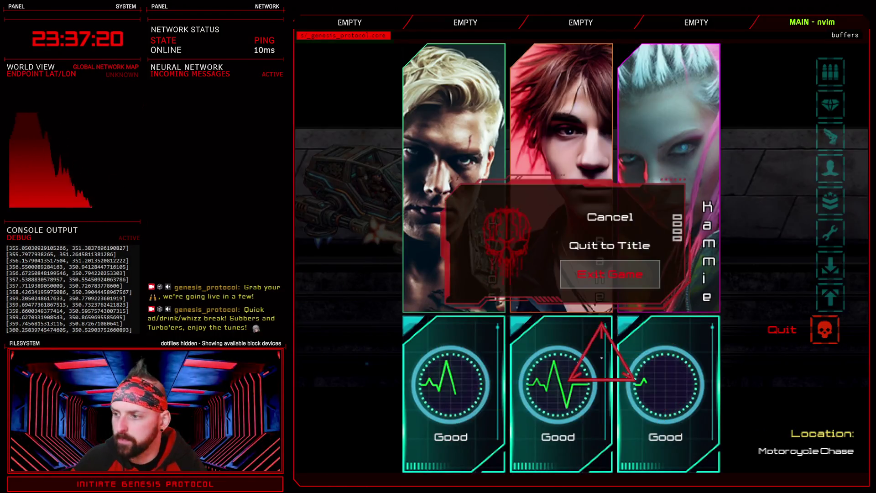
{"action": "key", "text": "Return"}
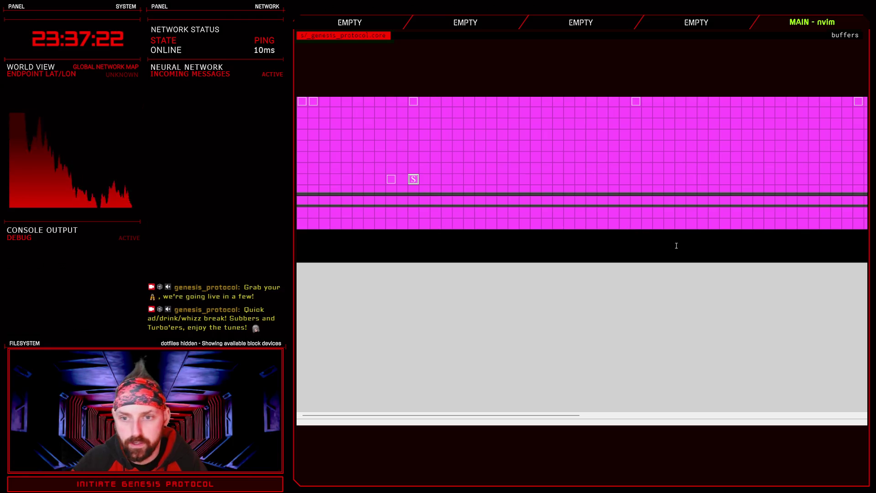
Step: Open the Script Editor on the Sprite_Speedometer script
{"action": "key", "text": "F11"}
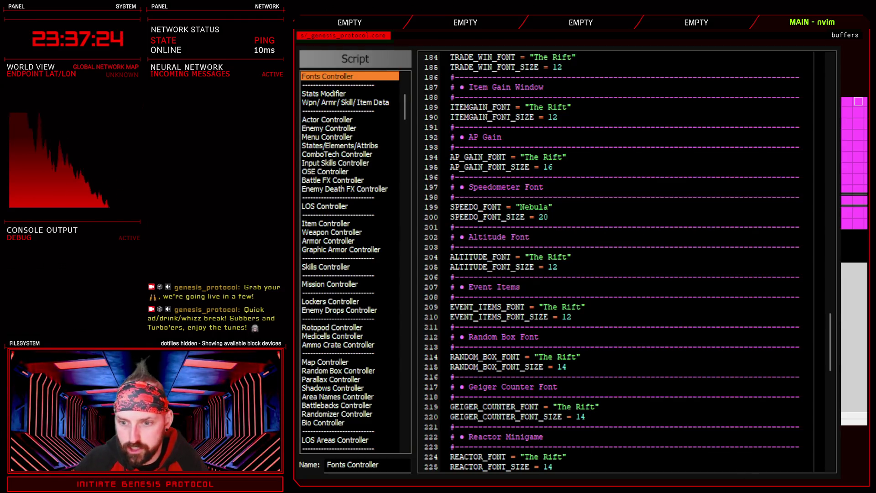
{"action": "left_click_drag", "start_coordinate": [405, 107], "coordinate": [406, 153]}
{"action": "scroll", "coordinate": [405, 164], "scroll_direction": "down", "scroll_amount": 15}
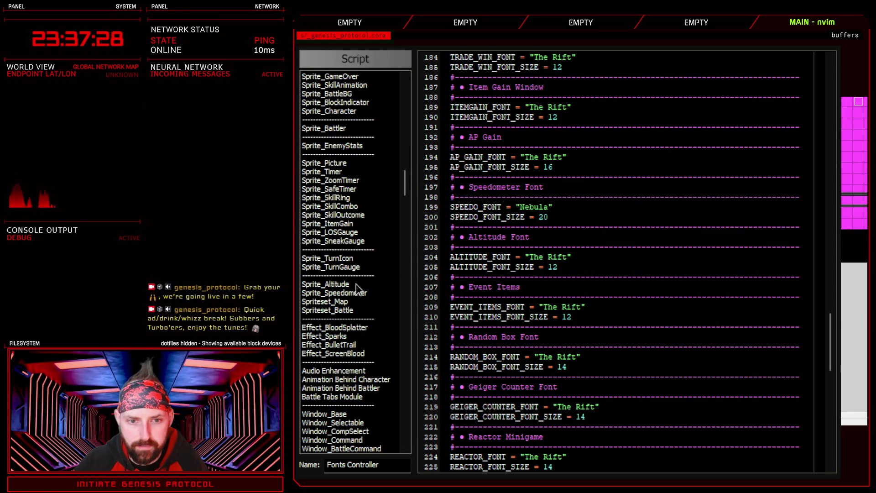
{"action": "left_click", "coordinate": [363, 294]}
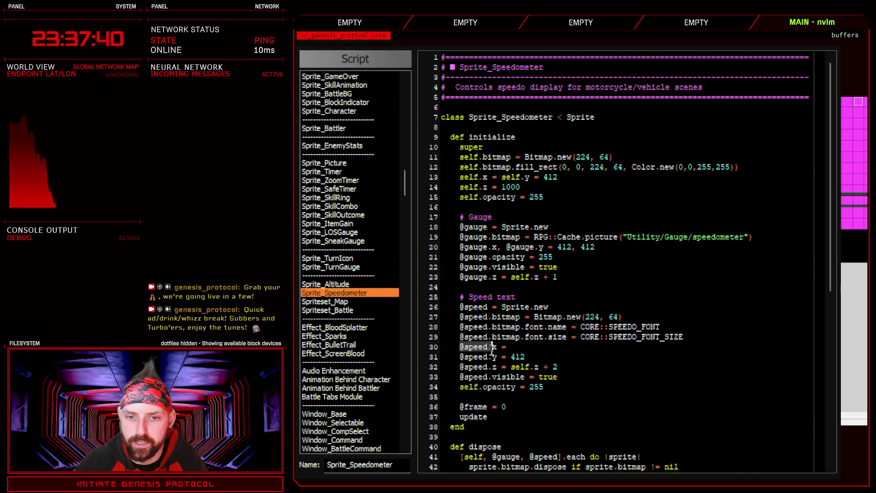
{"action": "left_click_drag", "start_coordinate": [455, 356], "coordinate": [519, 357]}
{"action": "left_click", "coordinate": [552, 356]}
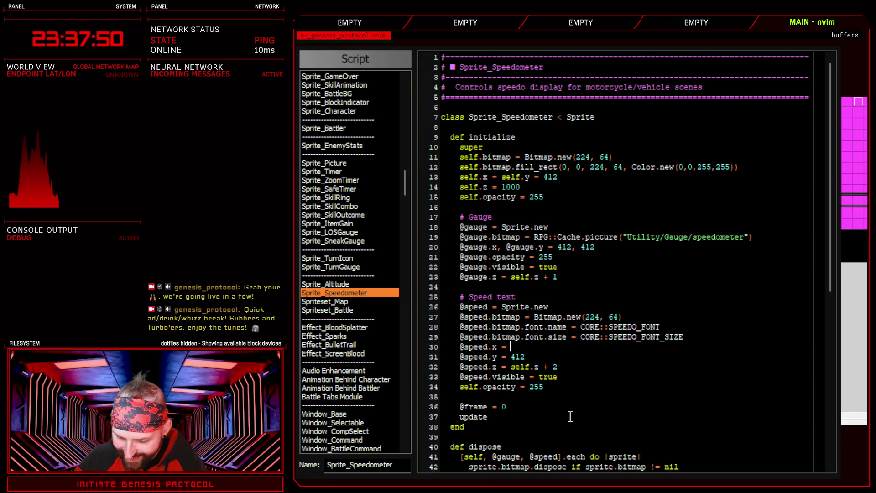
{"action": "type", "text": "376"}
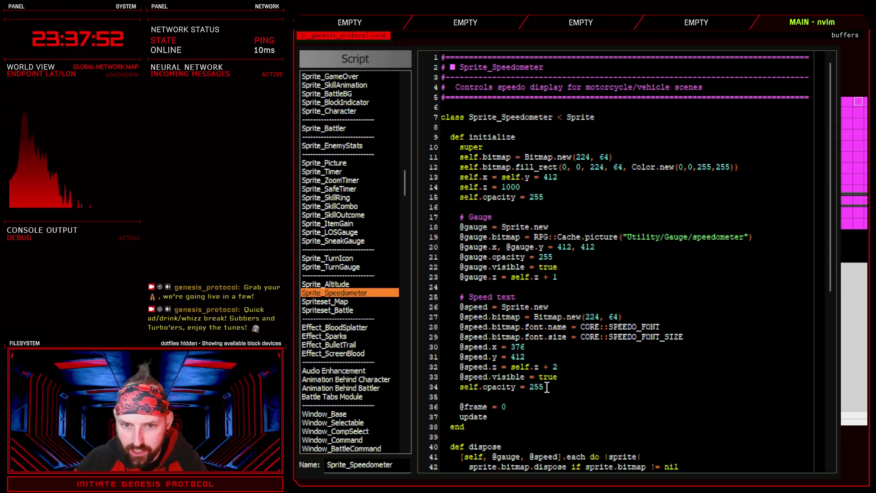
{"action": "left_click_drag", "start_coordinate": [512, 357], "coordinate": [530, 356]}
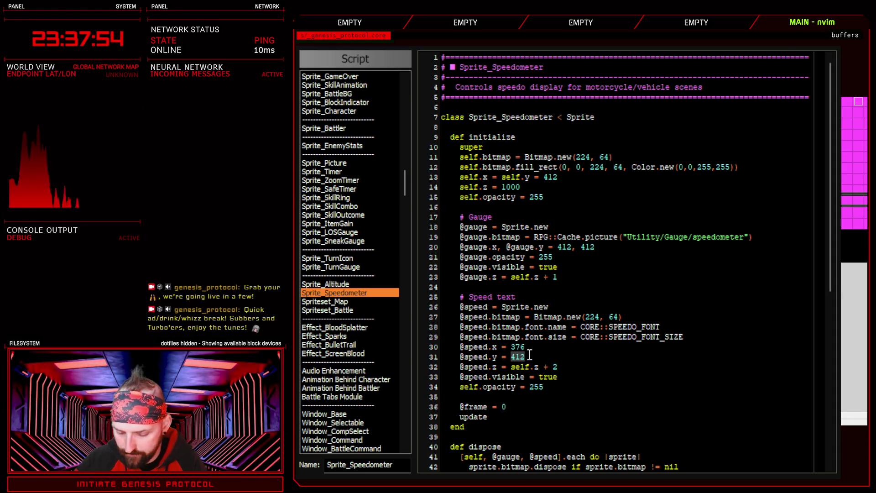
{"action": "key", "text": "F12"}
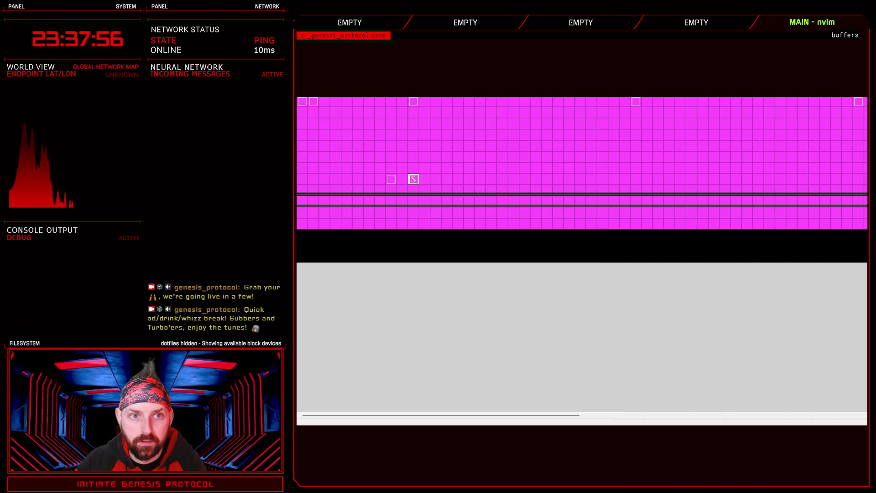
Step: Save and playtest the Motorcycle Chase chapter to check the speed text, then quit
{"action": "key", "text": "Return"}
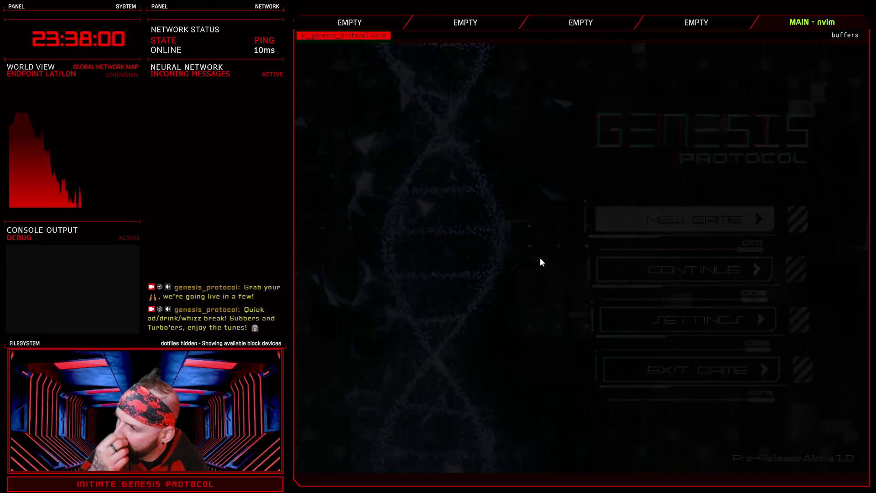
{"action": "key", "text": "Return"}
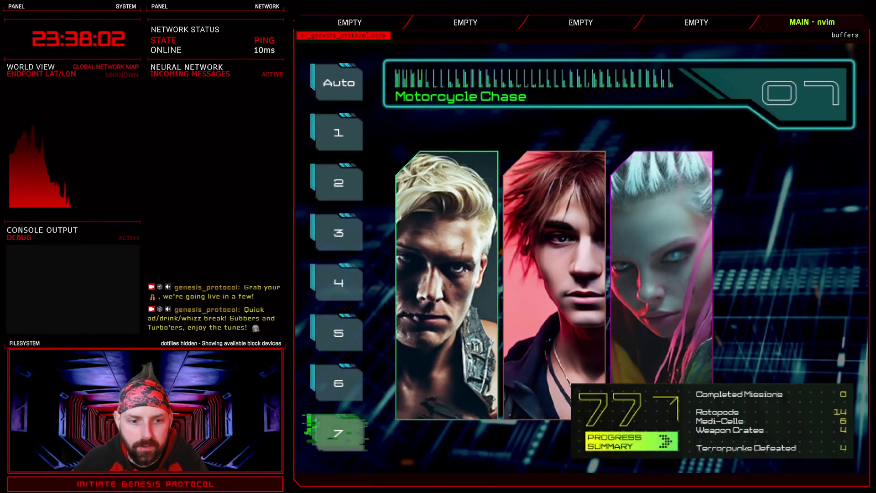
{"action": "key", "text": "Return"}
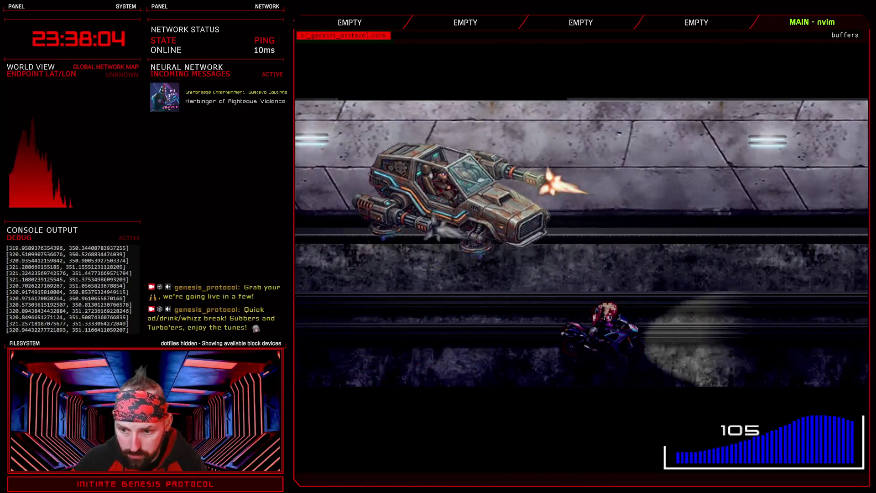
{"action": "key", "text": "Escape"}
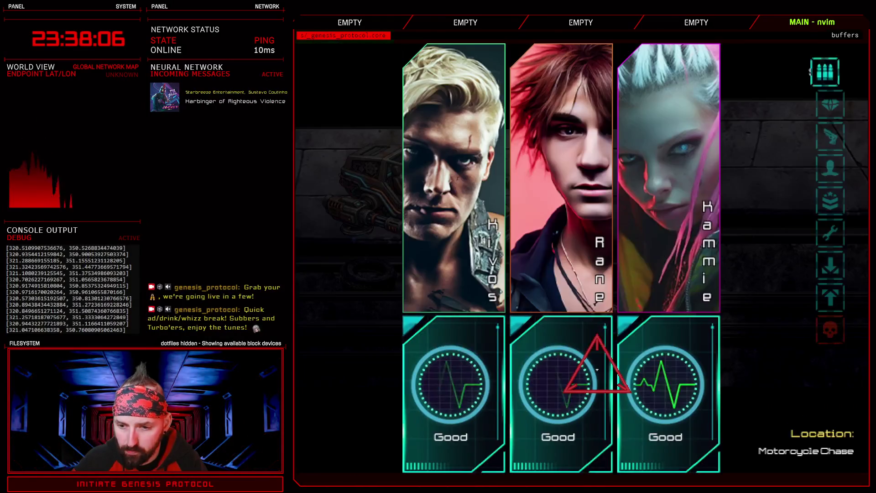
{"action": "key", "text": "Up"}
{"action": "key", "text": "Return"}
{"action": "key", "text": "Return"}
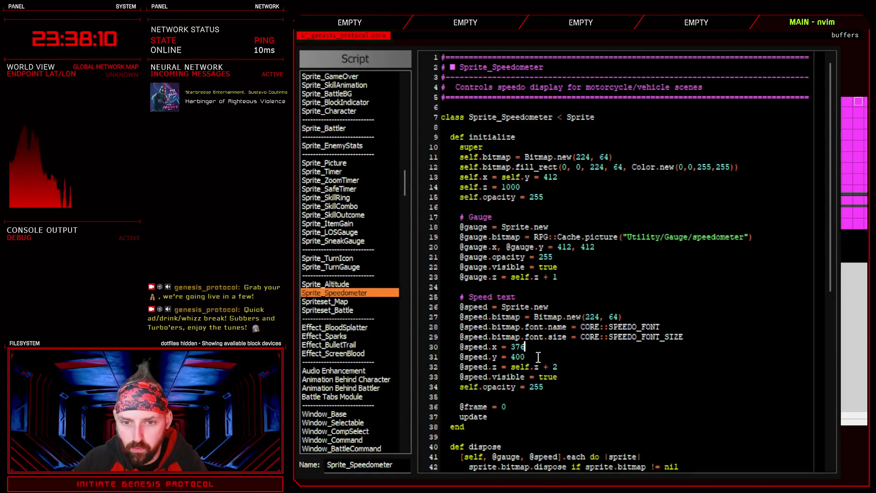
{"action": "type", "text": "60"}
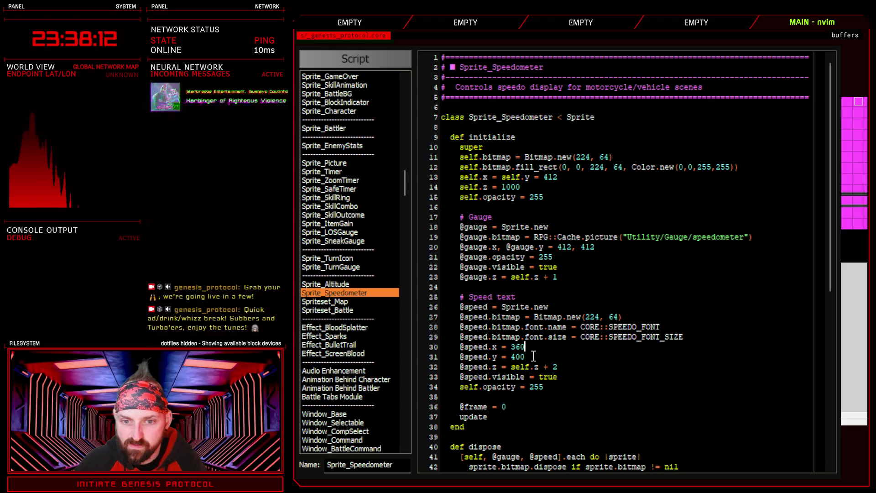
{"action": "key", "text": "BackSpace"}
{"action": "key", "text": "BackSpace"}
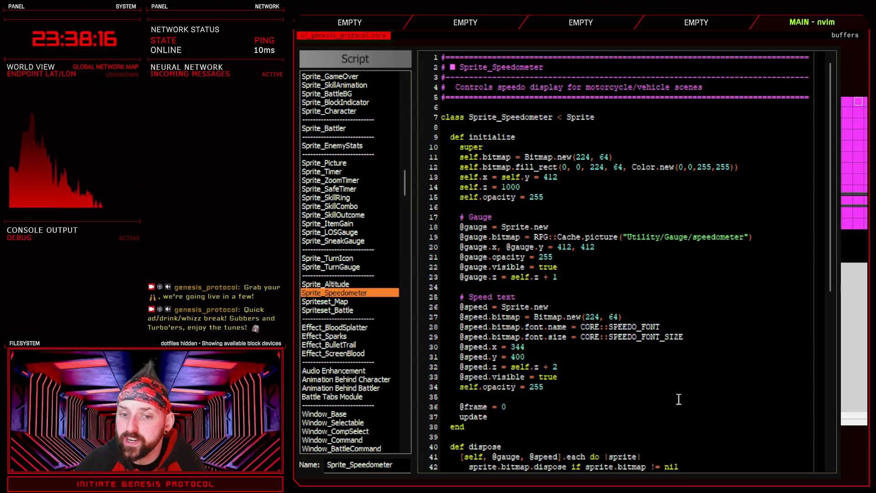
{"action": "key", "text": "Escape"}
{"action": "key", "text": "alt+F4"}
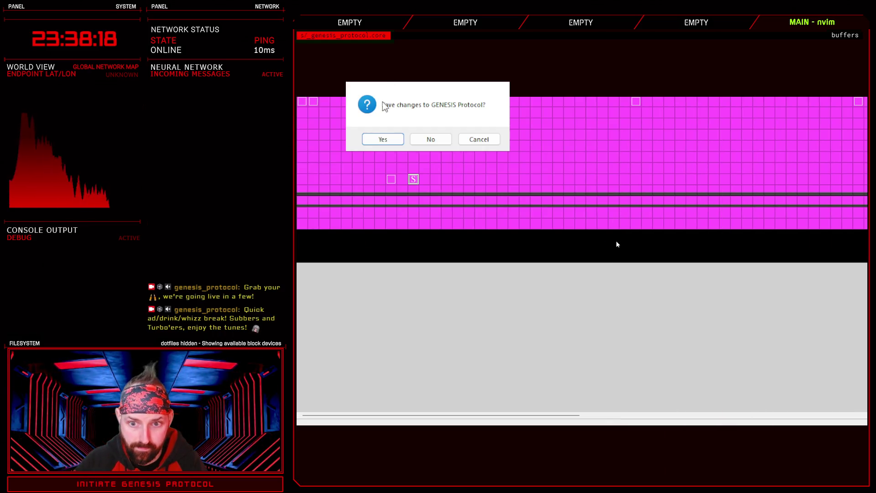
Step: Save, playtest the Motorcycle Chase speedometer, then pause and quit to the title
{"action": "key", "text": "Return"}
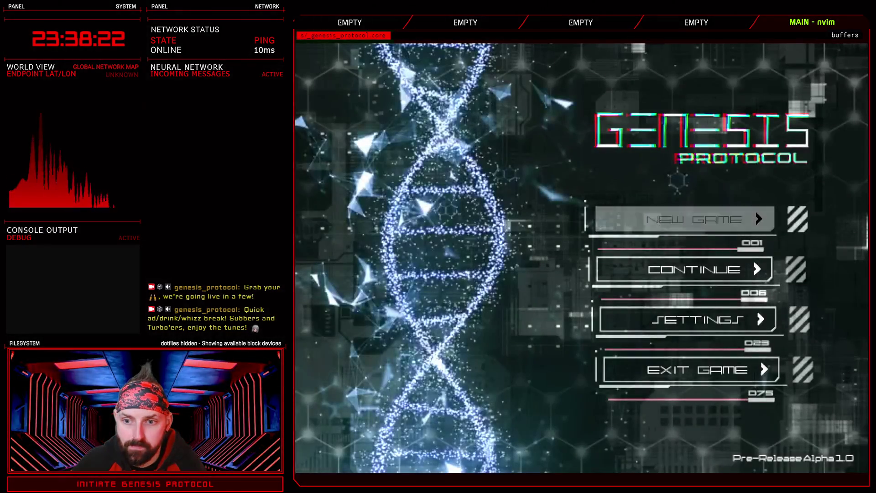
{"action": "key", "text": "Return"}
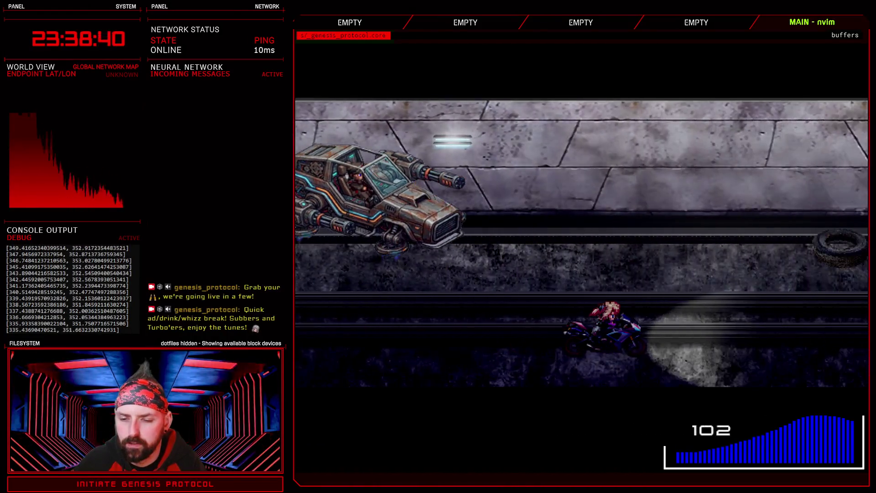
{"action": "key", "text": "Escape"}
{"action": "key", "text": "Up"}
{"action": "key", "text": "Return"}
{"action": "key", "text": "Return"}
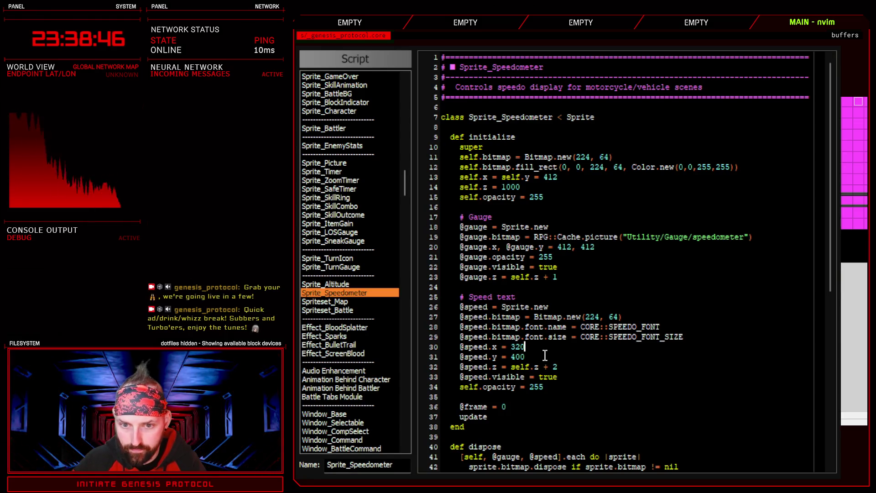
Step: In the Fonts Controller script, set SPEEDO_FONT_SIZE to 22 and close the script editor
{"action": "left_click_drag", "start_coordinate": [403, 180], "coordinate": [409, 86]}
{"action": "scroll", "coordinate": [338, 167], "scroll_direction": "down", "scroll_amount": 8}
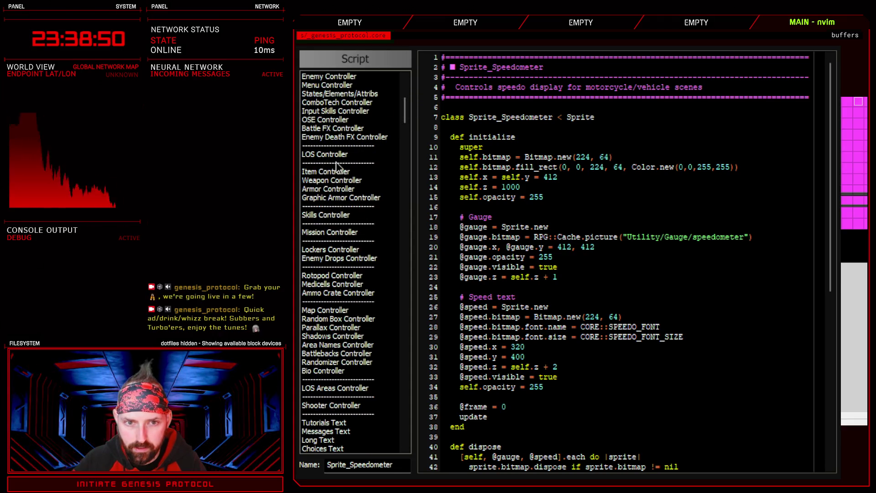
{"action": "scroll", "coordinate": [330, 158], "scroll_direction": "up", "scroll_amount": 5}
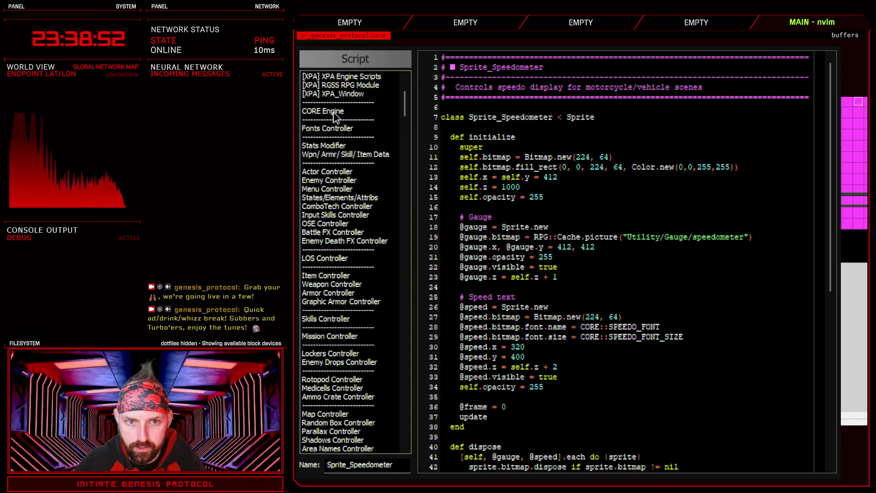
{"action": "left_click", "coordinate": [336, 129]}
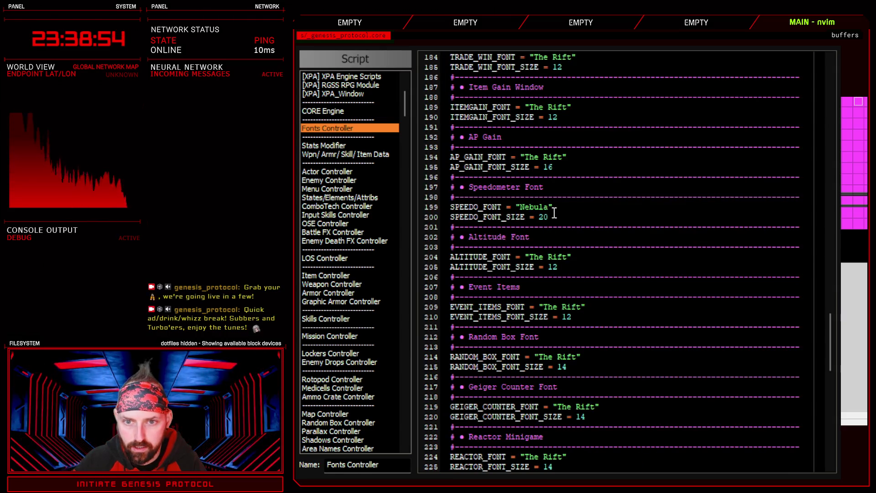
{"action": "type", "text": "2"}
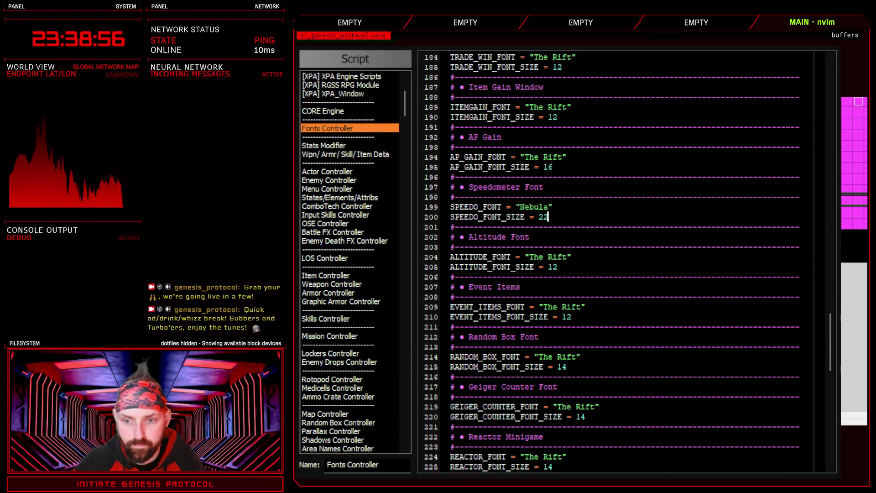
{"action": "key", "text": "Escape"}
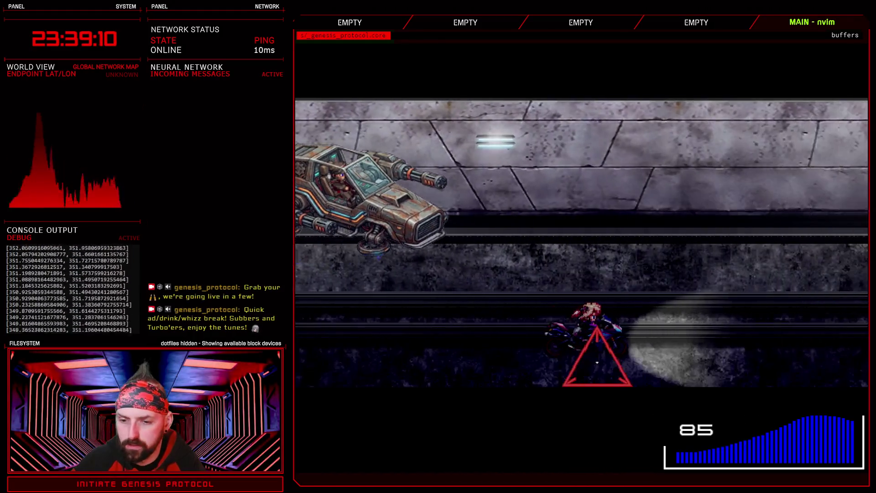
Step: Quit the playtest, view Sprite_Speedometer in the Script Editor, then relaunch the game to its title screen
{"action": "key", "text": "Down"}
{"action": "key", "text": "Return"}
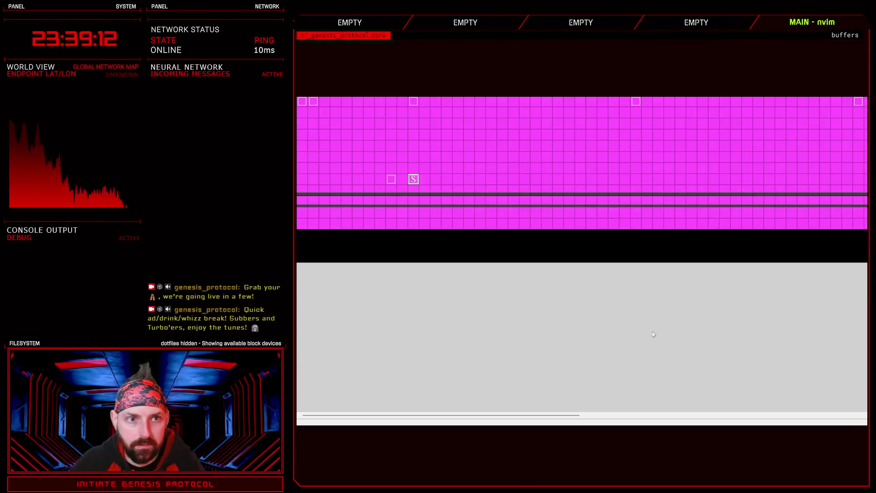
{"action": "key", "text": "F11"}
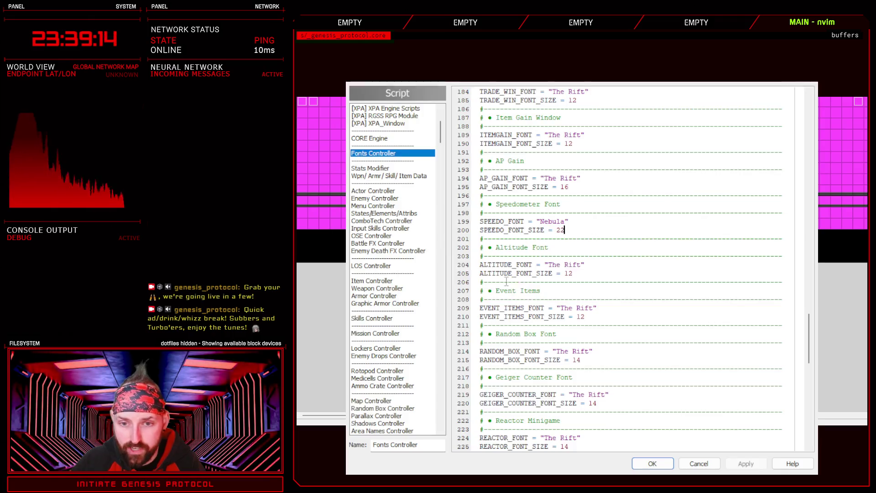
{"action": "scroll", "coordinate": [403, 183], "scroll_direction": "down", "scroll_amount": 15}
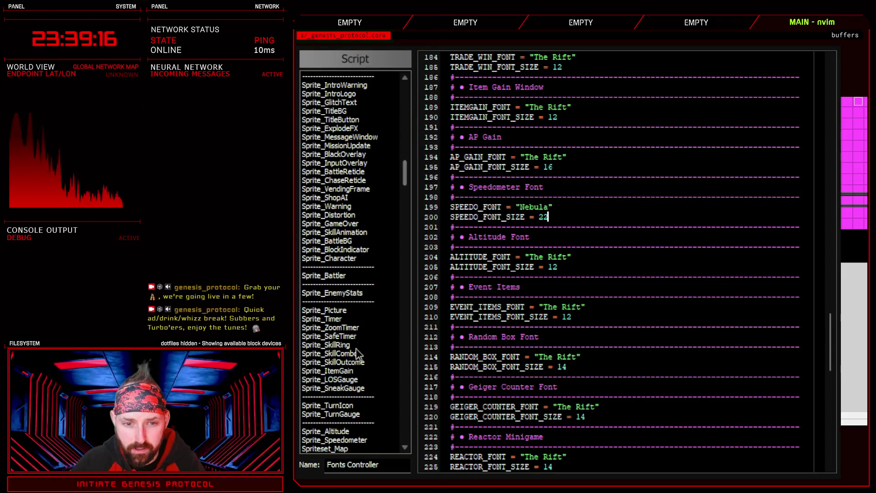
{"action": "scroll", "coordinate": [358, 353], "scroll_direction": "down", "scroll_amount": 6}
{"action": "left_click", "coordinate": [356, 283]}
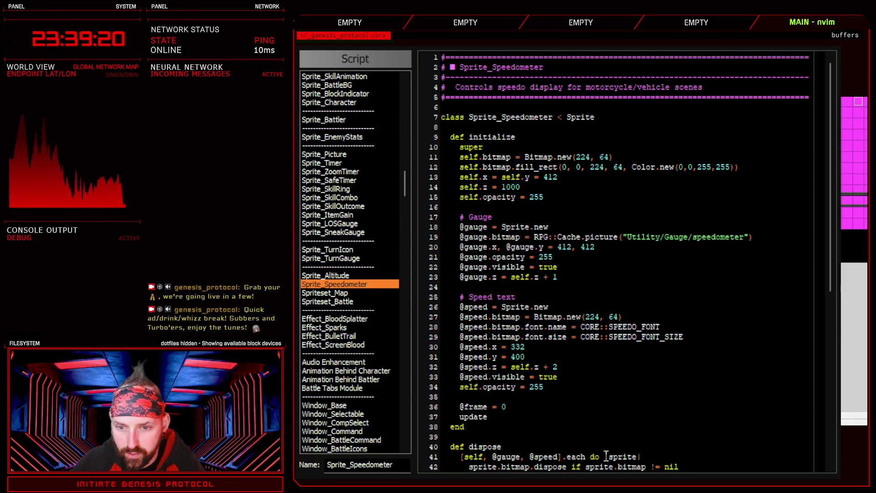
{"action": "key", "text": "Escape"}
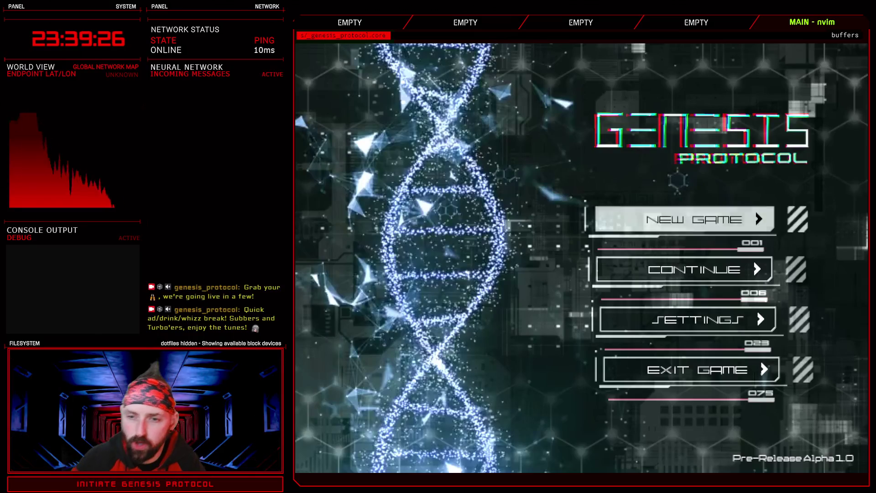
Step: Continue from the saved game and start the Motorcycle Chase mission
{"action": "key", "text": "Down"}
{"action": "key", "text": "Return"}
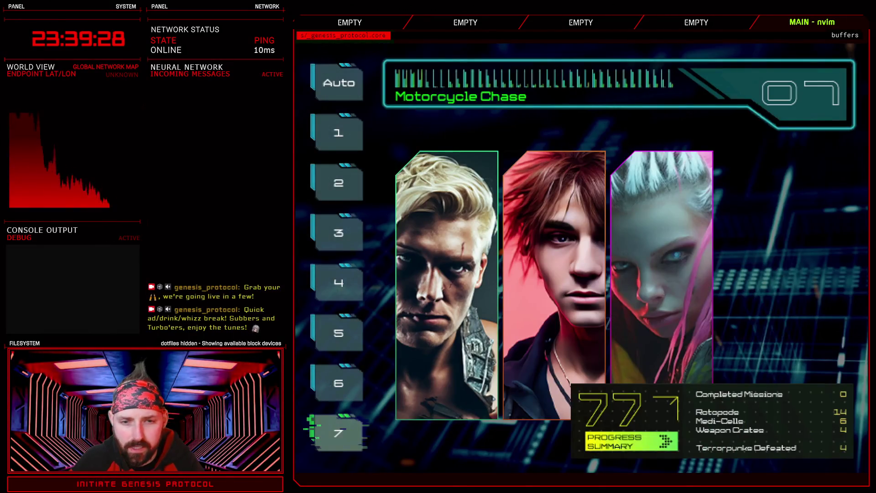
{"action": "key", "text": "Return"}
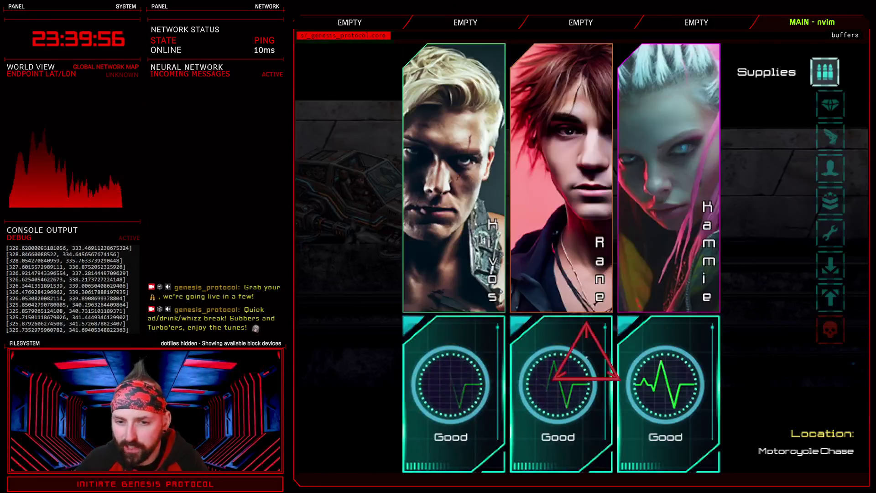
Step: Quit via the in-game menu's Exit Game choice
{"action": "key", "text": "Up"}
{"action": "key", "text": "Return"}
{"action": "key", "text": "Down"}
{"action": "key", "text": "Return"}
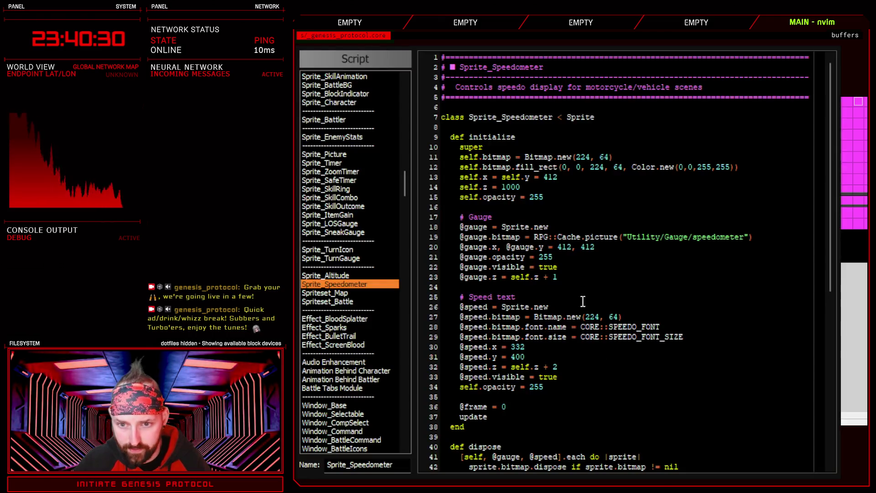
Step: Select the $game_player.bike_speed expression on line 66 of the sprintf call
{"action": "scroll", "coordinate": [568, 298], "scroll_direction": "down", "scroll_amount": 10}
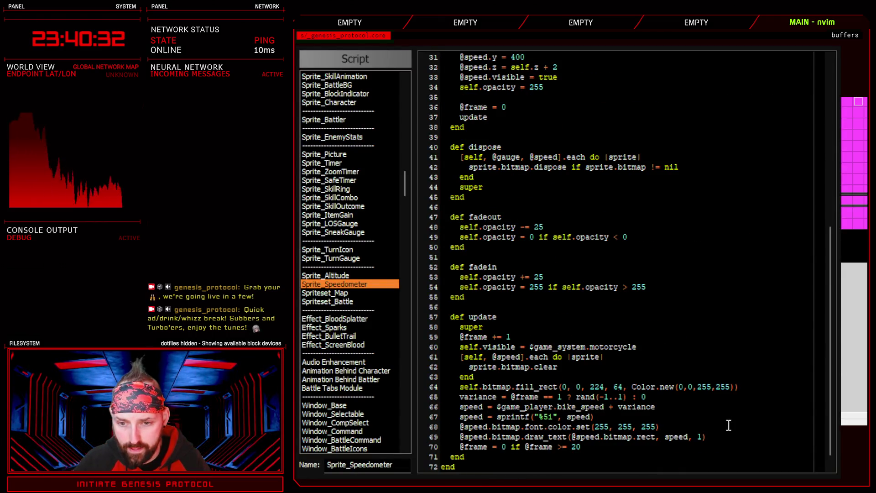
{"action": "scroll", "coordinate": [594, 290], "scroll_direction": "down", "scroll_amount": 1}
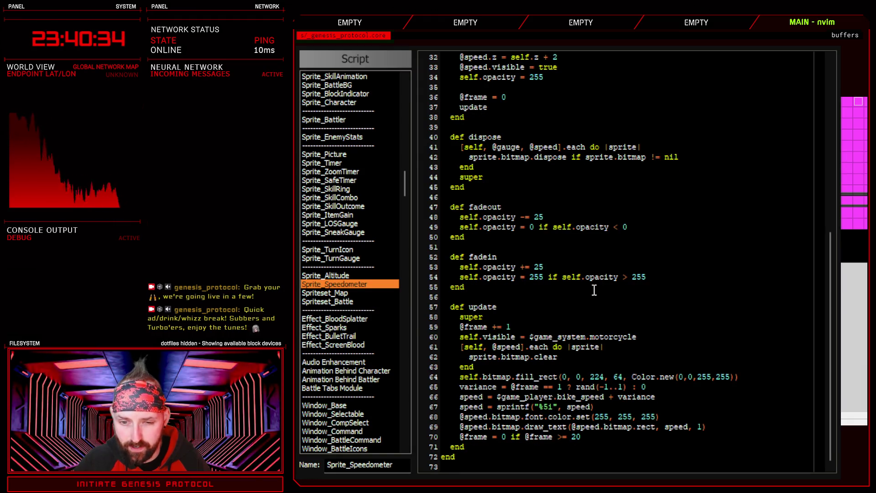
{"action": "left_click_drag", "start_coordinate": [498, 397], "coordinate": [606, 400]}
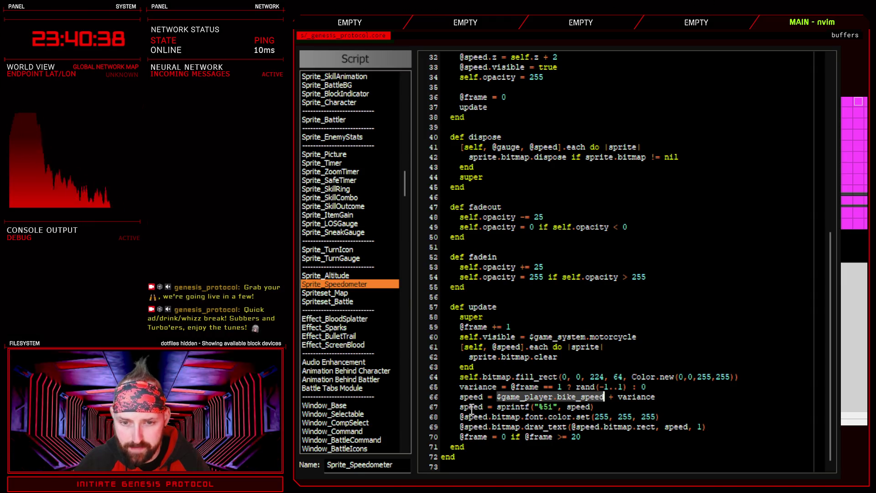
{"action": "left_click", "coordinate": [618, 401]}
{"action": "double_click", "coordinate": [576, 406]}
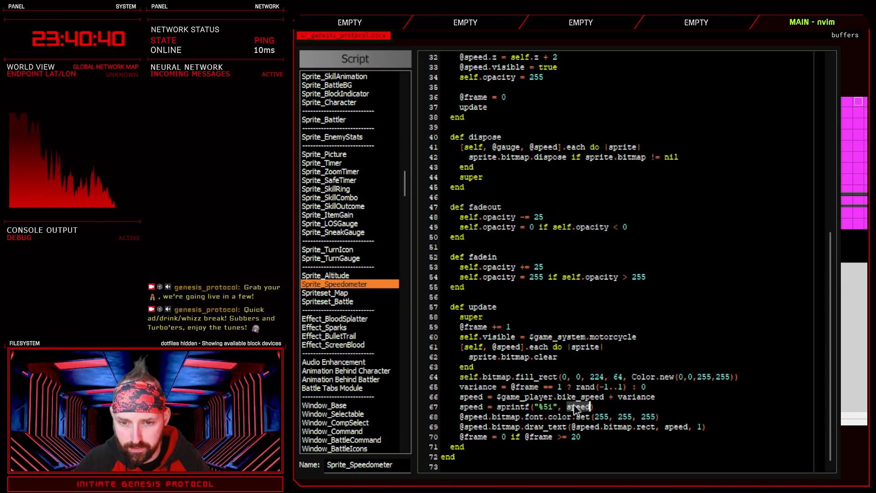
{"action": "left_click_drag", "start_coordinate": [497, 396], "coordinate": [605, 397]}
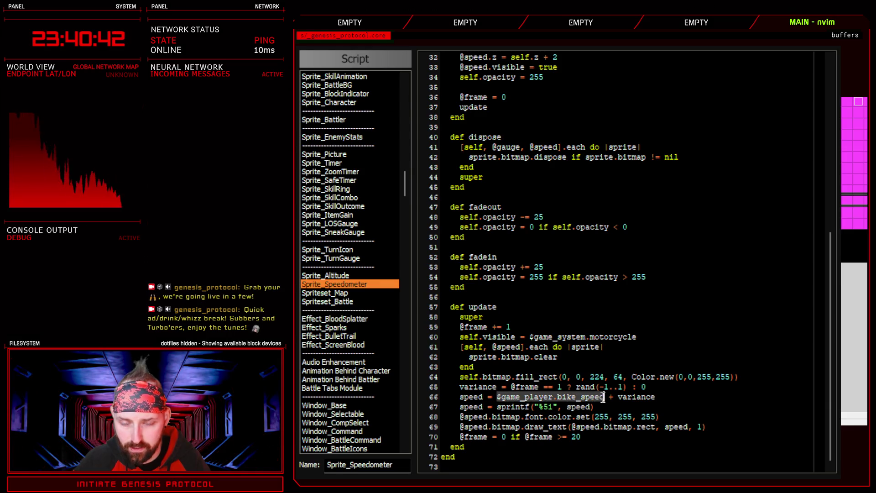
Step: Add an empty def draw_speed_bar … end method after the dispose method
{"action": "left_click", "coordinate": [478, 187]}
{"action": "key", "text": "Return"}
{"action": "key", "text": "Return"}
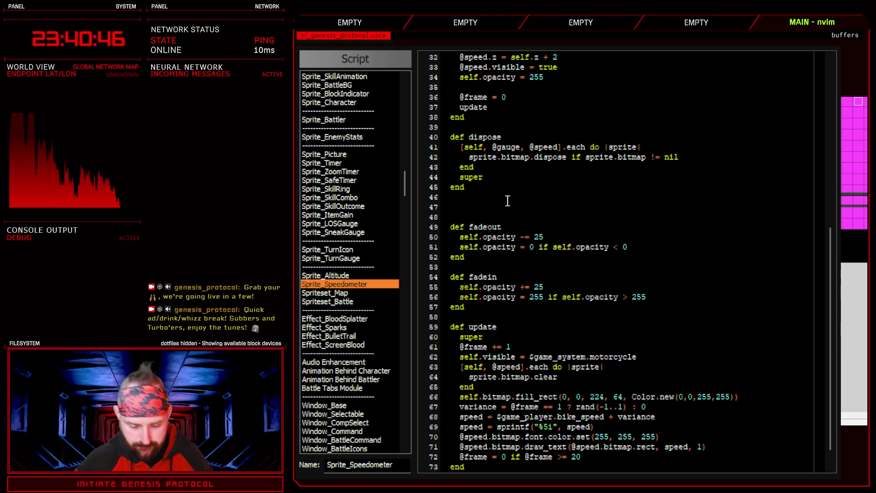
{"action": "type", "text": "def draw"}
{"action": "type", "text": "_speed_bar"}
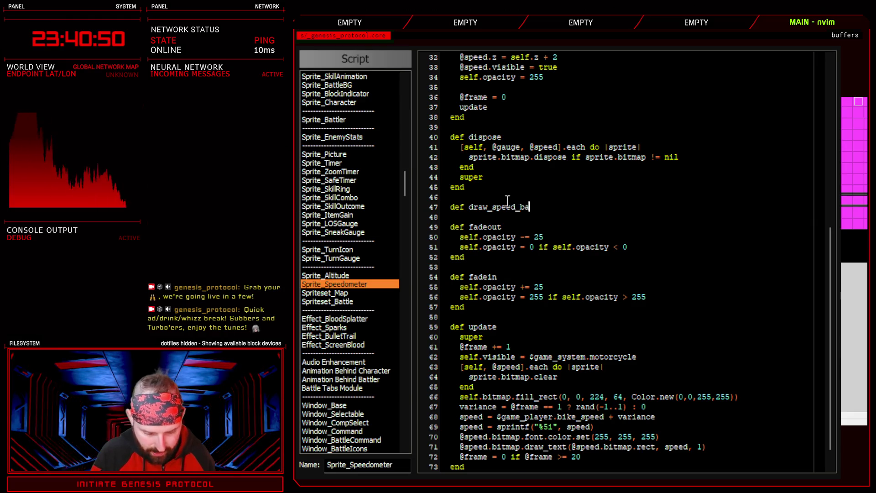
{"action": "key", "text": "Return"}
{"action": "type", "text": "end"}
{"action": "key", "text": "Return"}
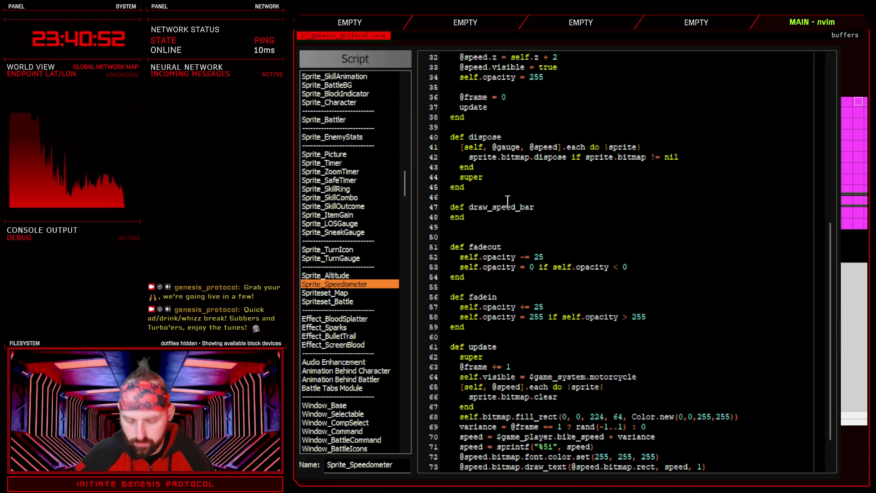
{"action": "key", "text": "BackSpace"}
{"action": "scroll", "coordinate": [505, 439], "scroll_direction": "down", "scroll_amount": 1}
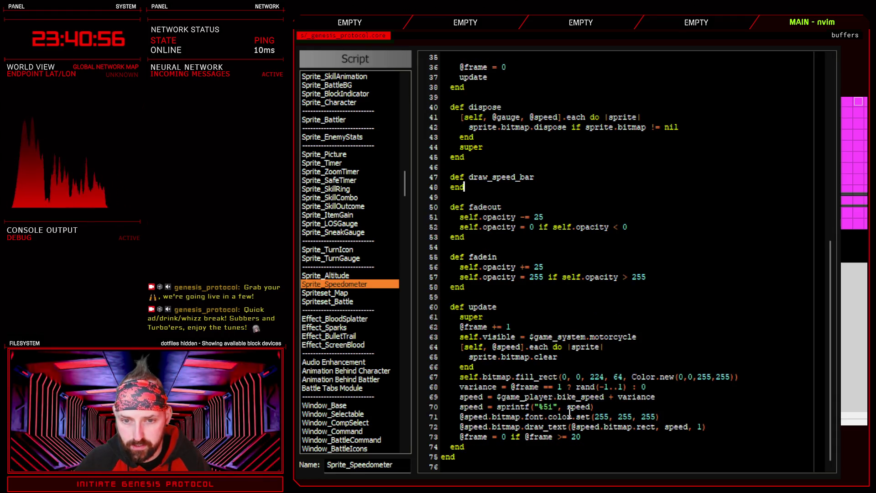
Step: Replace the blue fill_rect call in update with draw_speed_bar(speed) below the sprintf line
{"action": "left_click_drag", "start_coordinate": [460, 376], "coordinate": [741, 379]}
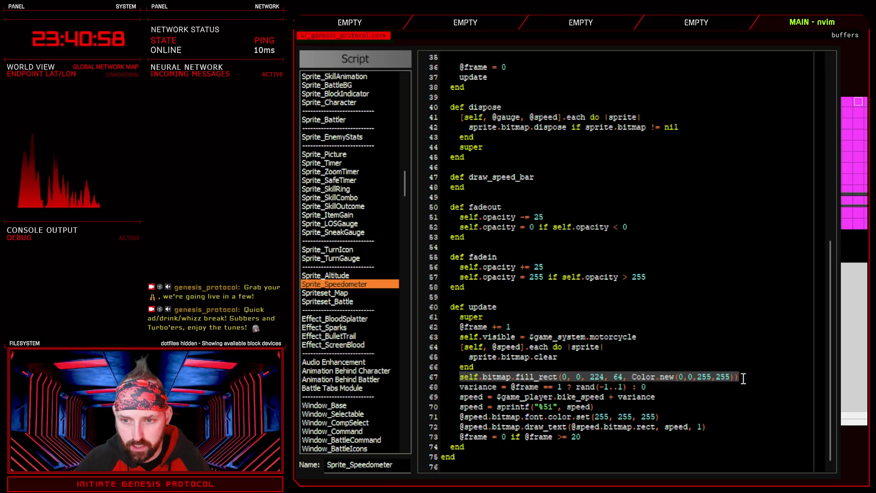
{"action": "type", "text": "c"}
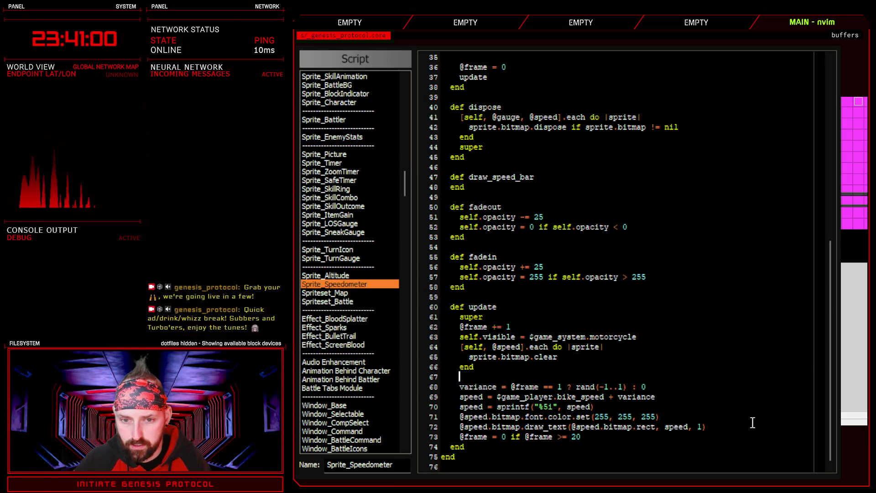
{"action": "type", "text": "draw_speed_bar"}
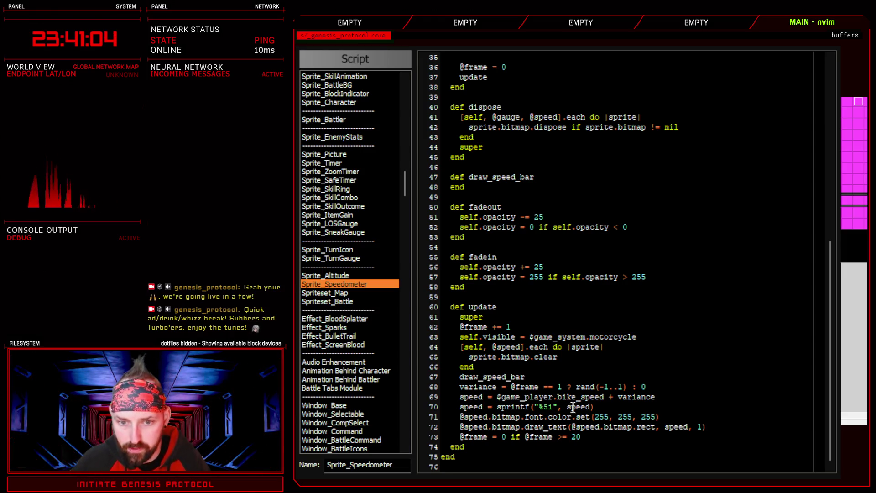
{"action": "left_click", "coordinate": [620, 407]}
{"action": "key", "text": "Return"}
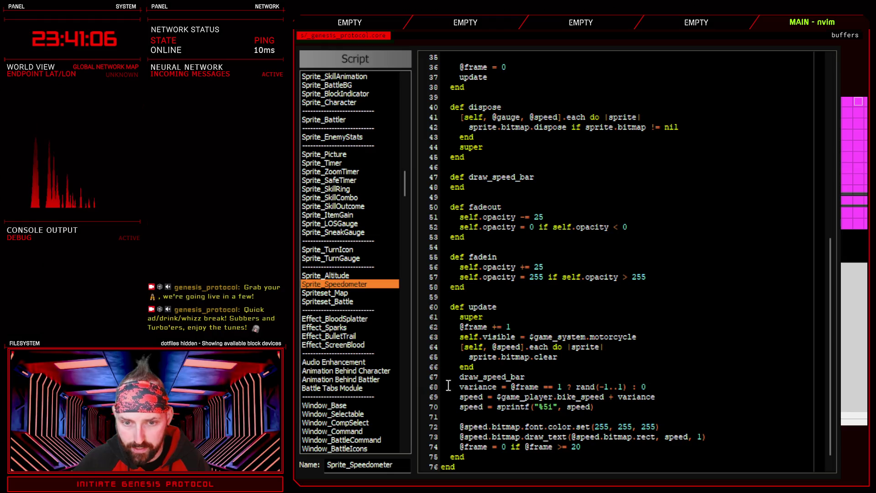
{"action": "mouse_move", "coordinate": [458, 376]}
{"action": "left_mouse_down"}
{"action": "mouse_move", "coordinate": [525, 377]}
{"action": "mouse_move", "coordinate": [486, 415]}
{"action": "mouse_move", "coordinate": [460, 416]}
{"action": "left_mouse_up"}
{"action": "left_click", "coordinate": [578, 447]}
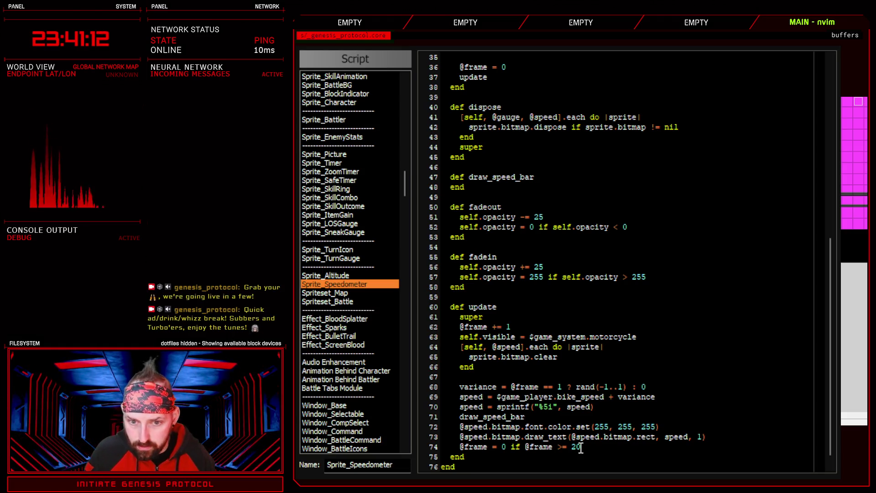
{"action": "type", "text": "speed)"}
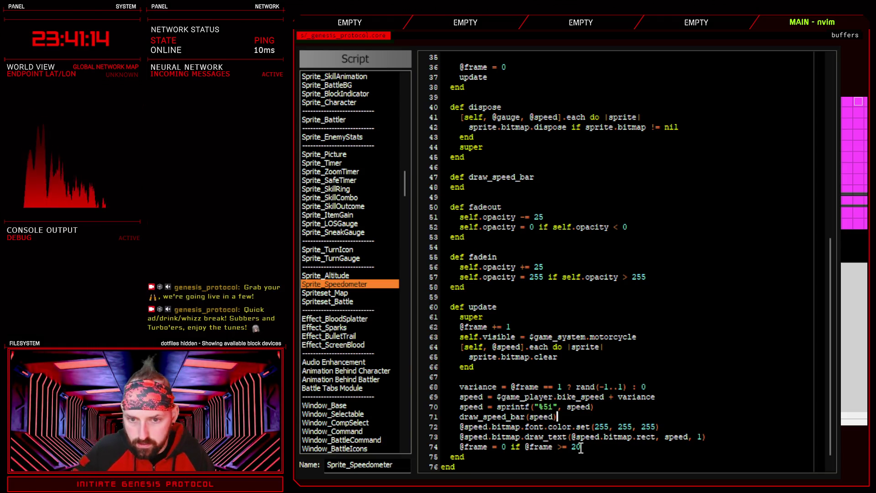
Step: Give draw_speed_bar a speed parameter and put the blue fill_rect(0, 0, 224, 64) call inside it
{"action": "left_click", "coordinate": [553, 177]}
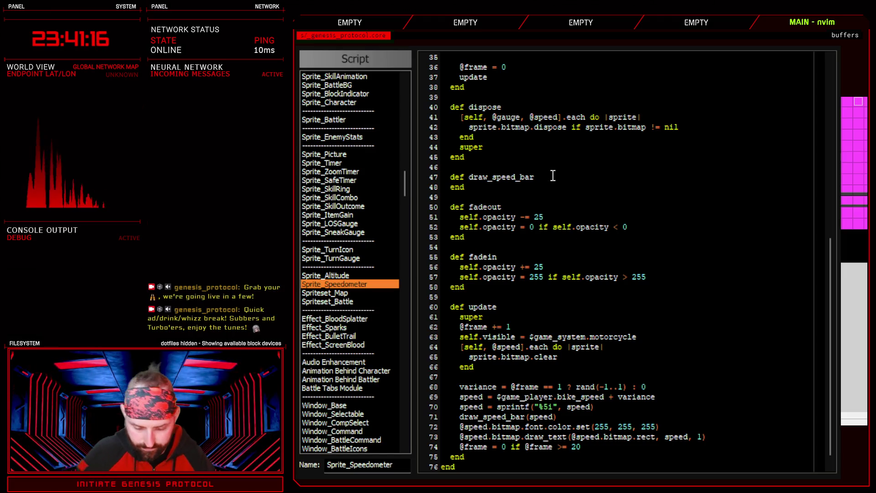
{"action": "type", "text": "speed)"}
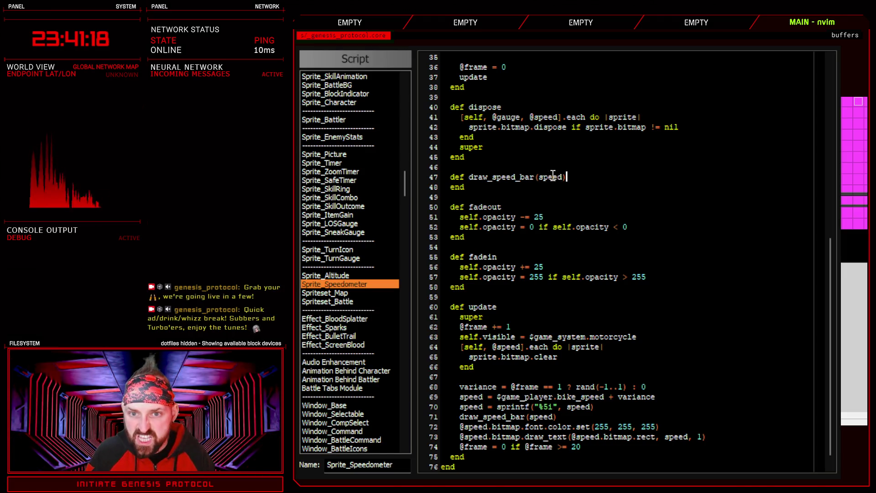
{"action": "key", "text": "Return"}
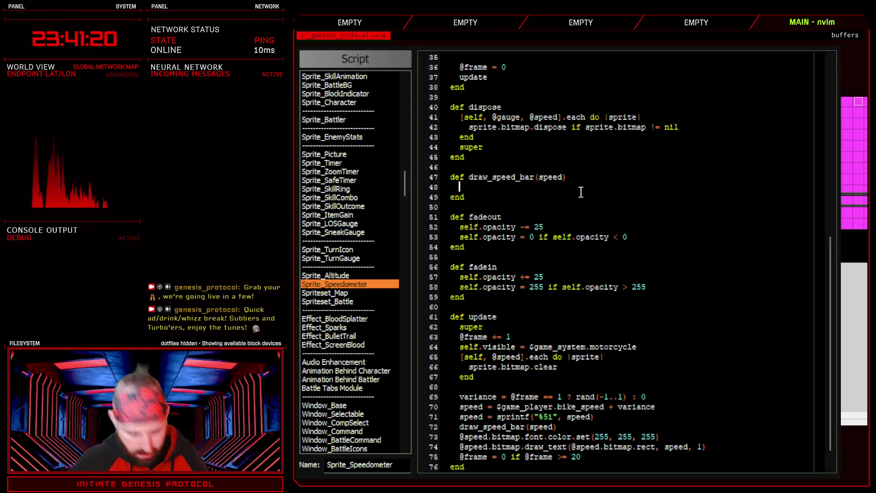
{"action": "type", "text": "self.bitmap.fill_rect(0, 0, 224, 64, Color.new(0,0,255,255))"}
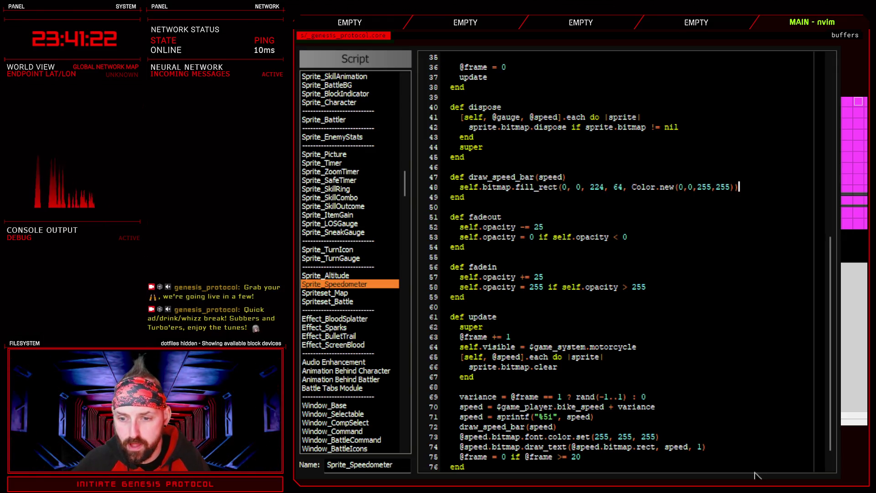
Step: Start draw_speed_bar with width = self.bitmap.width above the fill_rect call
{"action": "left_click", "coordinate": [572, 176]}
{"action": "key", "text": "Return"}
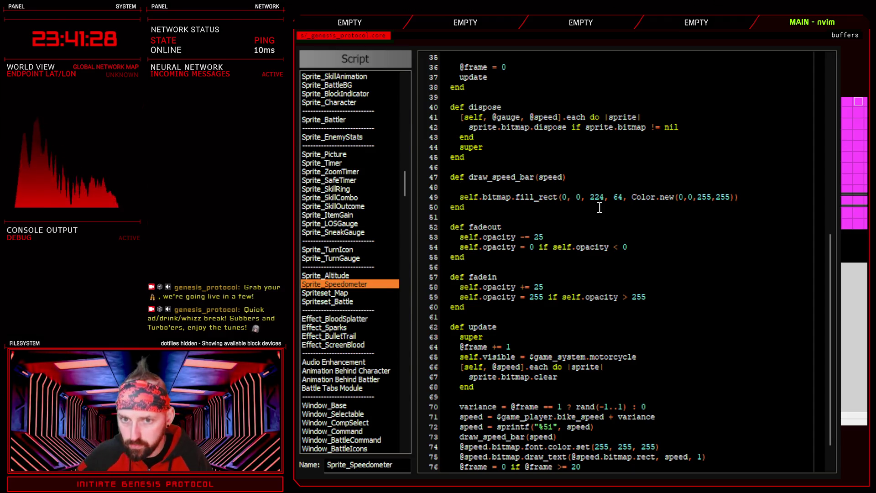
{"action": "type", "text": "width ="}
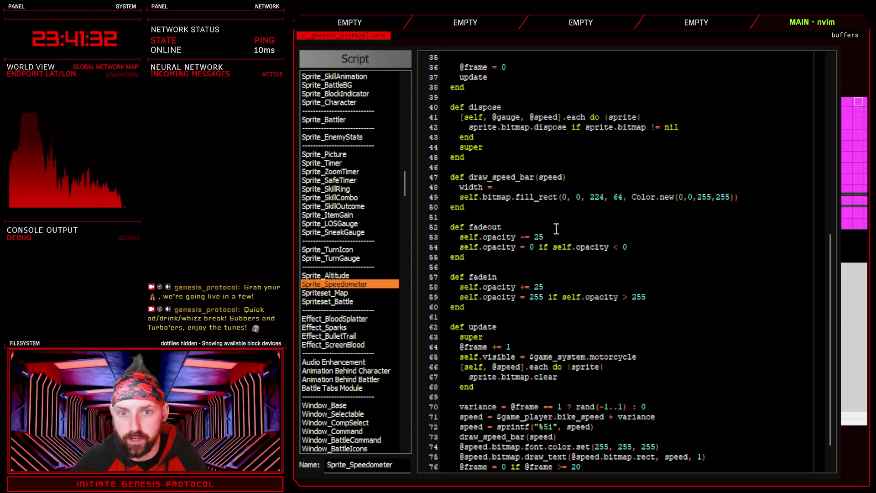
{"action": "scroll", "coordinate": [508, 202], "scroll_direction": "up", "scroll_amount": 12}
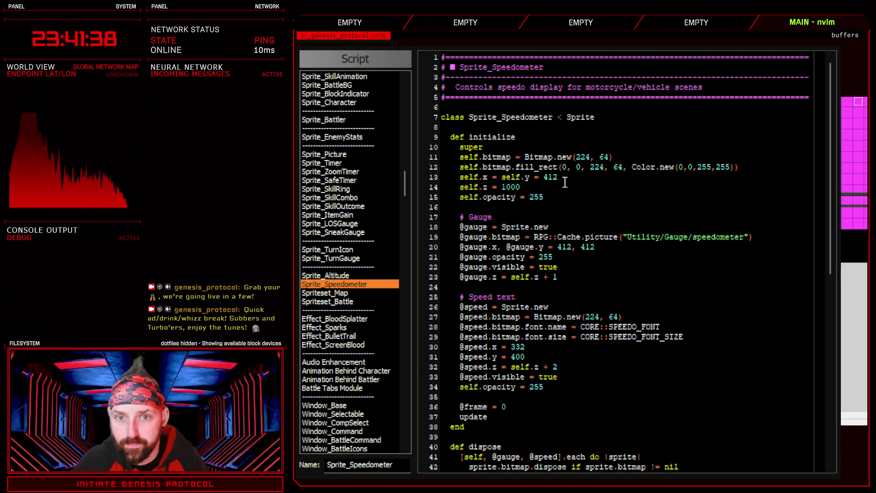
{"action": "scroll", "coordinate": [595, 266], "scroll_direction": "down", "scroll_amount": 10}
{"action": "type", "text": "self.bitmap.wi"}
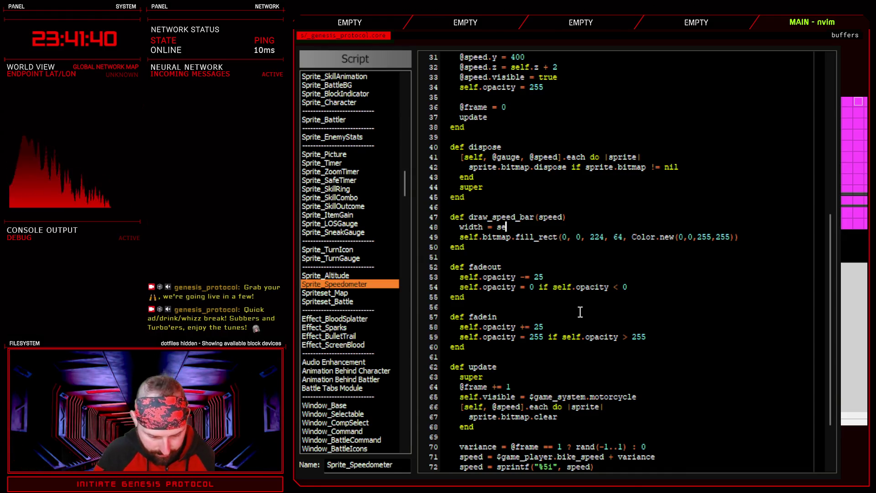
{"action": "type", "text": "dth"}
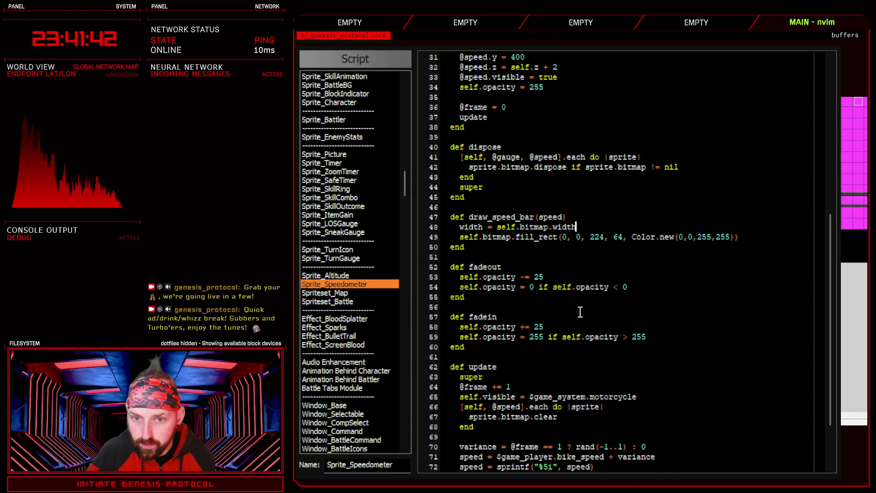
{"action": "scroll", "coordinate": [532, 232], "scroll_direction": "up", "scroll_amount": 10}
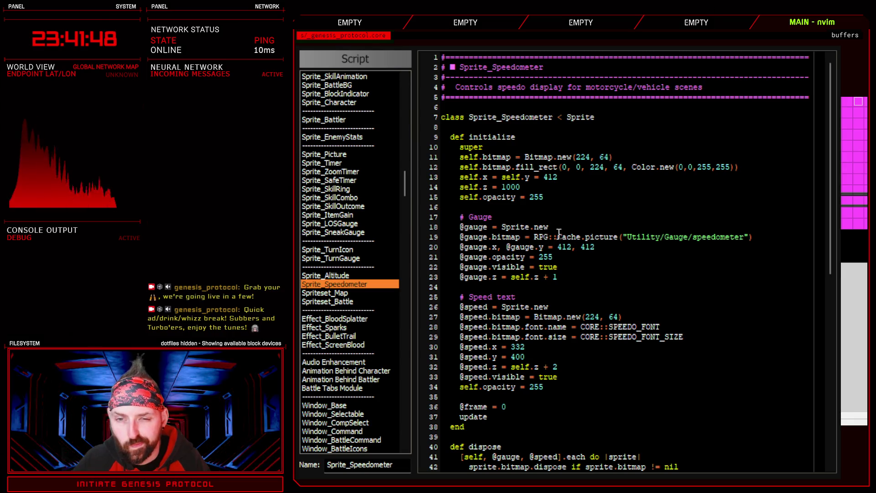
{"action": "scroll", "coordinate": [605, 292], "scroll_direction": "down", "scroll_amount": 10}
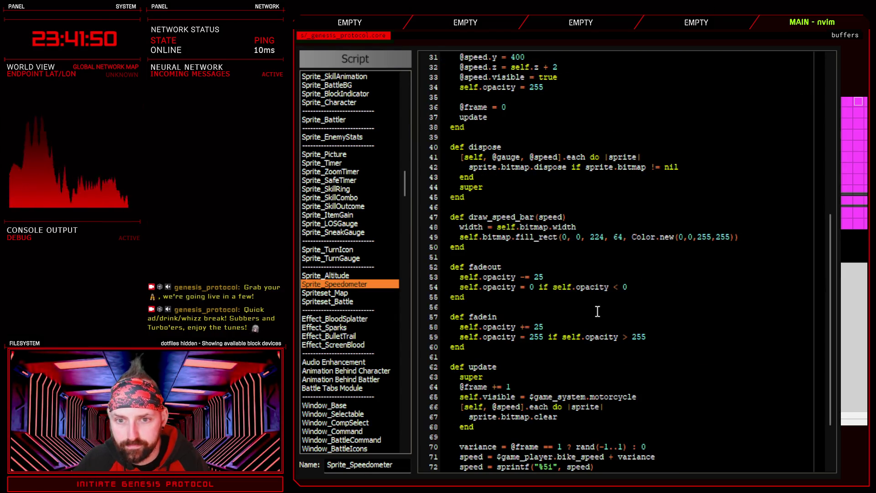
Step: Insert an empty line between the width line and the blue fill
{"action": "double_click", "coordinate": [596, 236]}
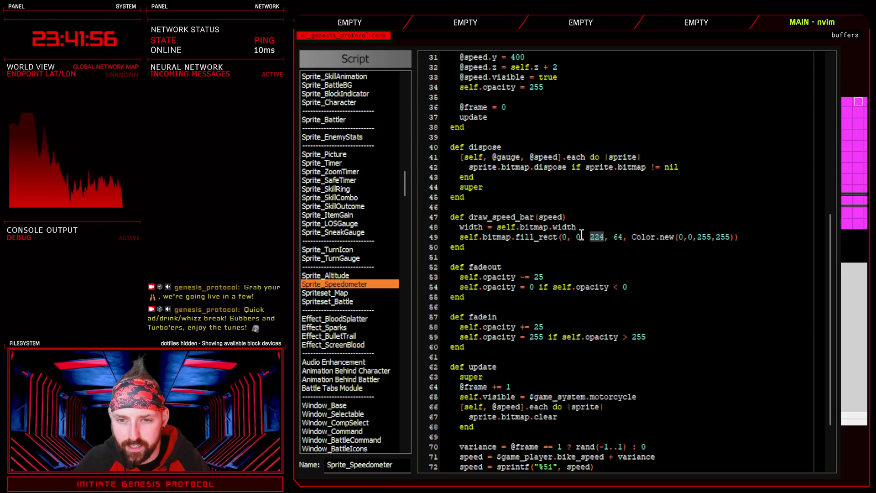
{"action": "left_click", "coordinate": [583, 237]}
{"action": "left_click", "coordinate": [732, 237]}
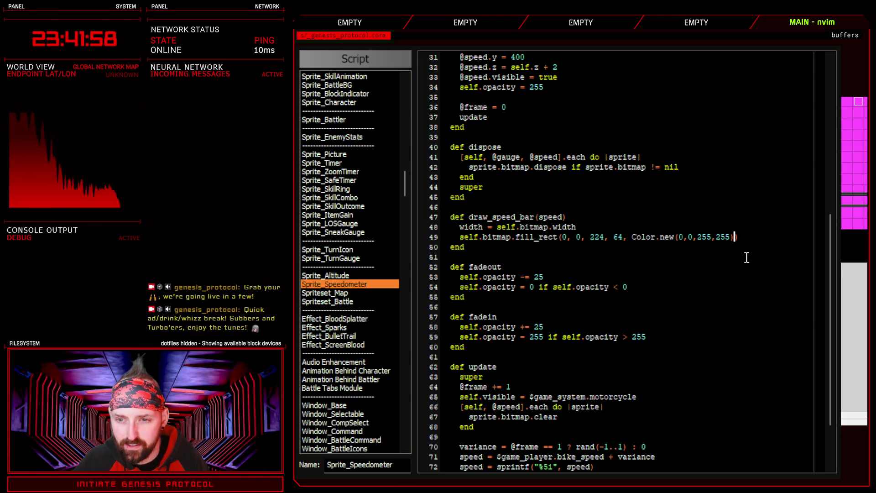
{"action": "left_click", "coordinate": [593, 227]}
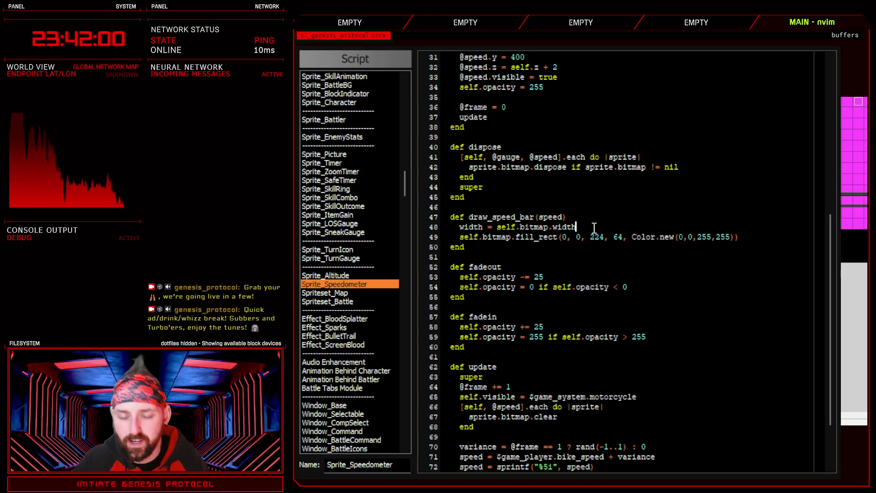
{"action": "key", "text": "Return"}
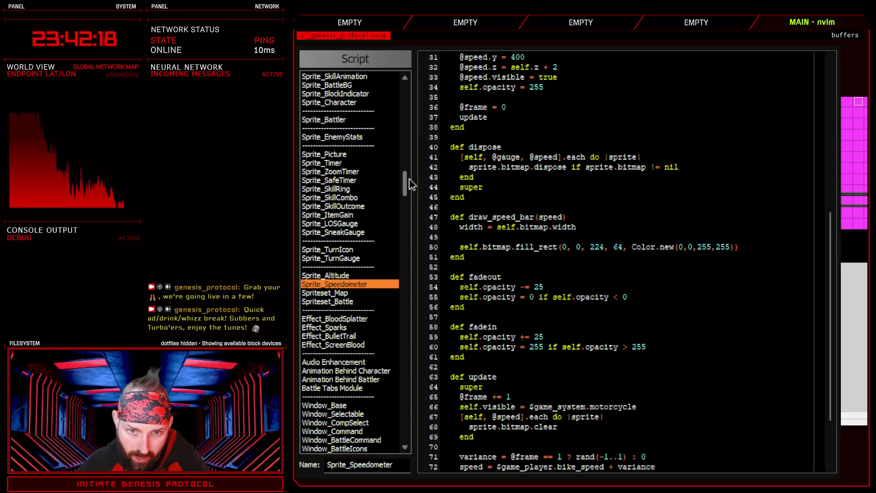
{"action": "scroll", "coordinate": [412, 205], "scroll_direction": "down", "scroll_amount": 1}
{"action": "left_click_drag", "start_coordinate": [404, 183], "coordinate": [429, 322]}
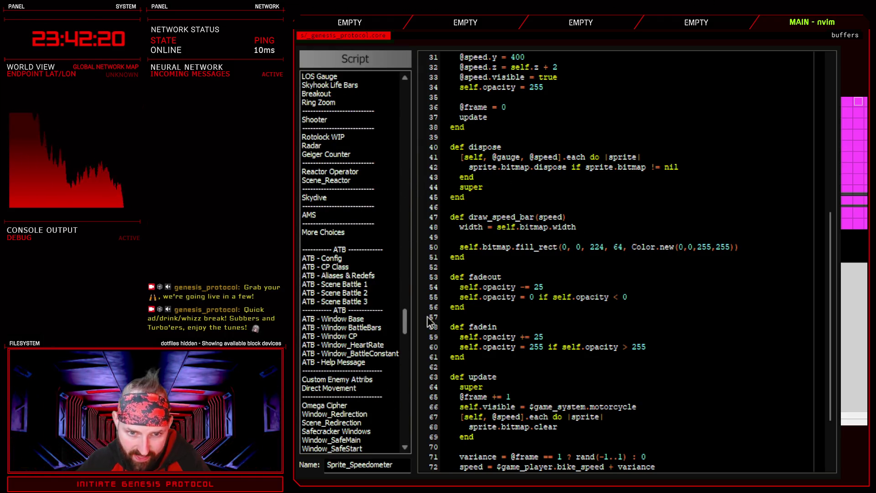
Step: In ATB - Window BattleBars, select the draw_battle_hr_bar call on line 233
{"action": "left_click", "coordinate": [364, 328]}
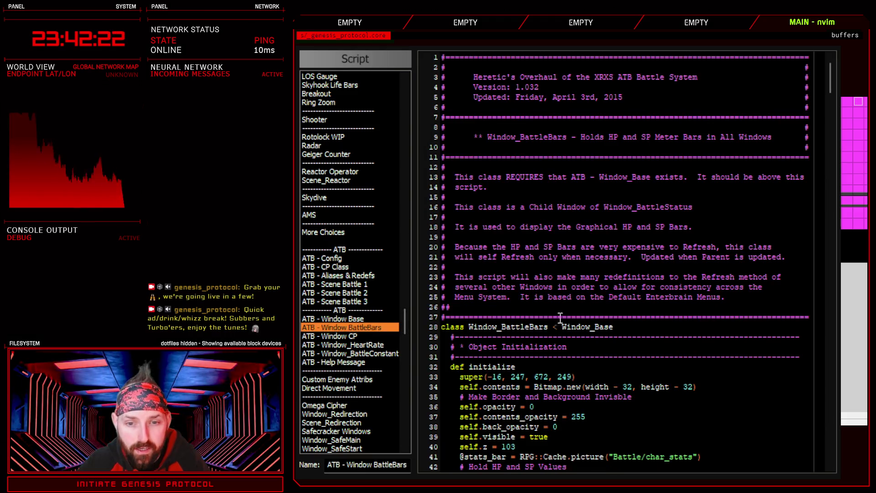
{"action": "scroll", "coordinate": [618, 302], "scroll_direction": "down", "scroll_amount": 15}
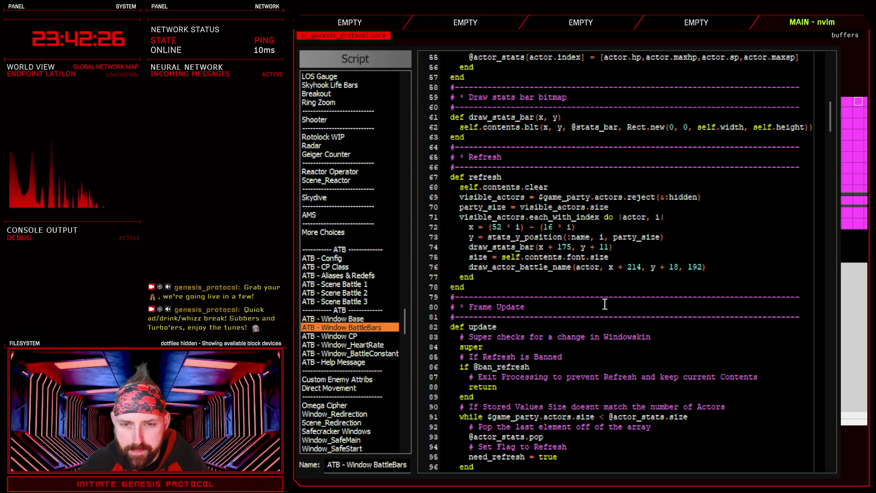
{"action": "scroll", "coordinate": [608, 303], "scroll_direction": "down", "scroll_amount": 20}
{"action": "scroll", "coordinate": [538, 292], "scroll_direction": "down", "scroll_amount": 10}
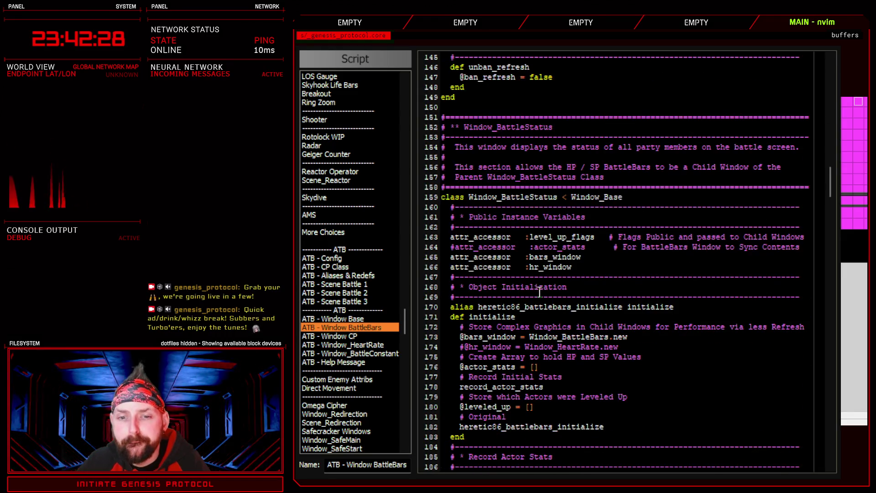
{"action": "scroll", "coordinate": [539, 292], "scroll_direction": "down", "scroll_amount": 12}
{"action": "scroll", "coordinate": [539, 292], "scroll_direction": "down", "scroll_amount": 10}
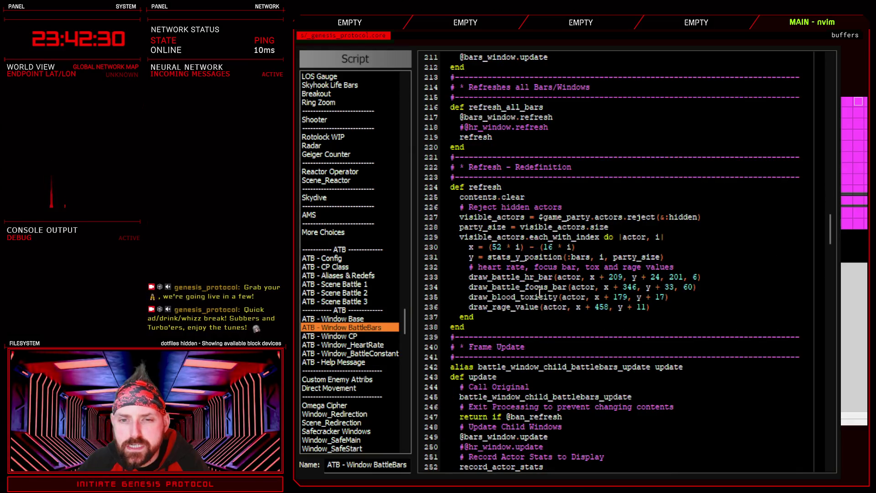
{"action": "scroll", "coordinate": [539, 292], "scroll_direction": "down", "scroll_amount": 8}
{"action": "scroll", "coordinate": [539, 292], "scroll_direction": "up", "scroll_amount": 8}
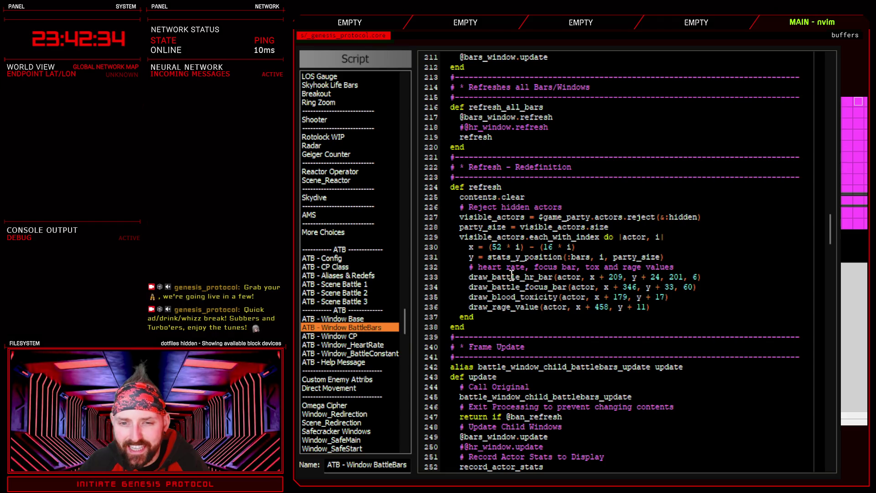
{"action": "double_click", "coordinate": [512, 275]}
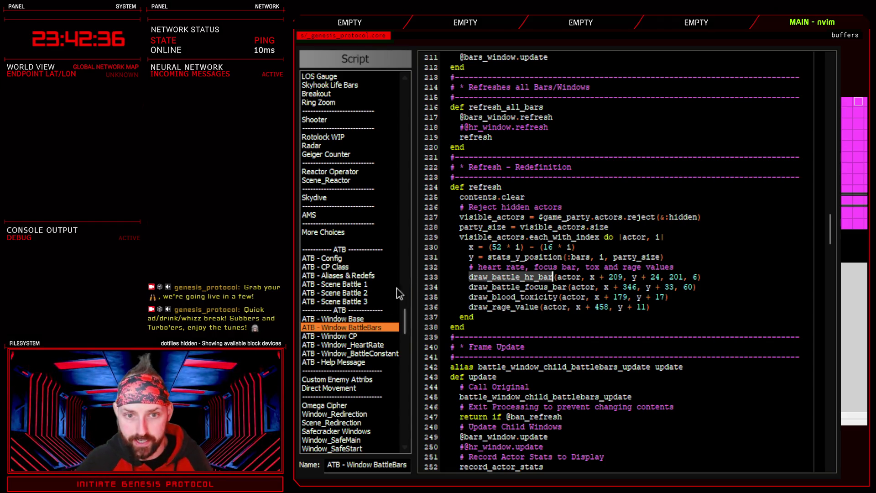
Step: Search all scripts for draw_battle_hr_bar and jump to its Window_Base definition
{"action": "key", "text": "y"}
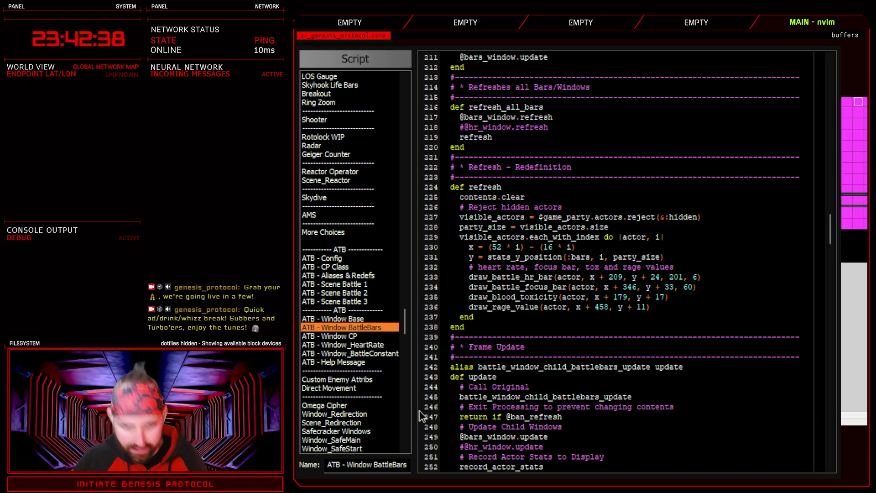
{"action": "key", "text": "ctrl+shift+f"}
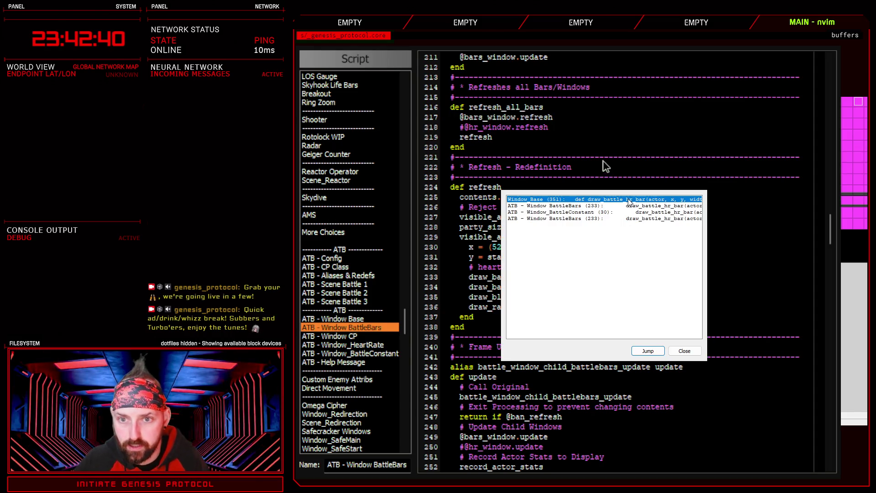
{"action": "double_click", "coordinate": [630, 199]}
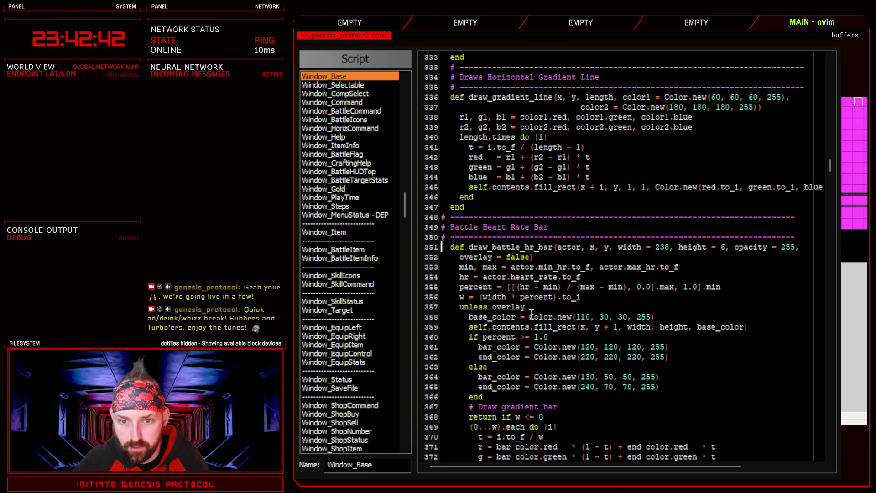
Step: Scroll through Window_Base's draw_battle_hr_bar to read its clamped-percent gradient bar code
{"action": "scroll", "coordinate": [514, 347], "scroll_direction": "down", "scroll_amount": 4}
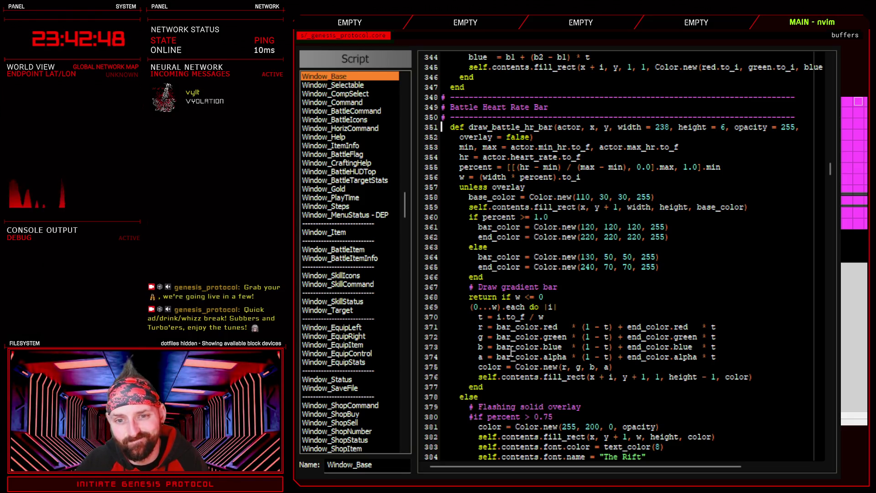
{"action": "scroll", "coordinate": [511, 351], "scroll_direction": "down", "scroll_amount": 4}
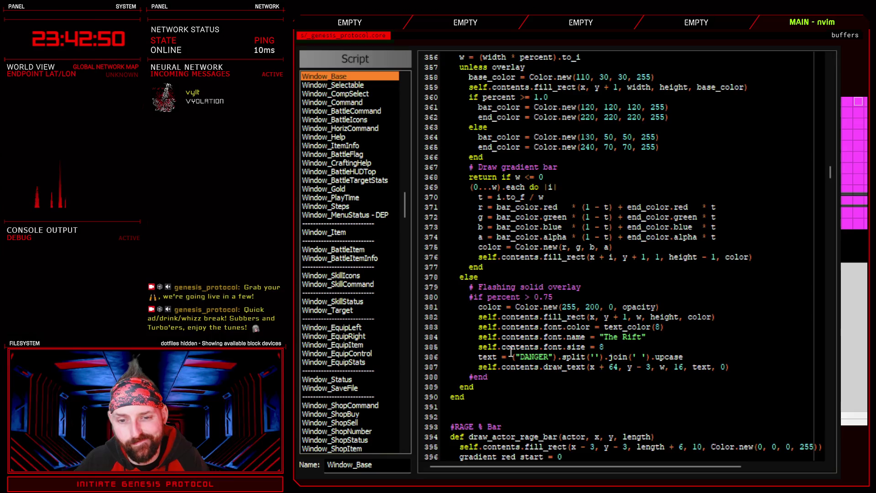
{"action": "scroll", "coordinate": [511, 352], "scroll_direction": "up", "scroll_amount": 2}
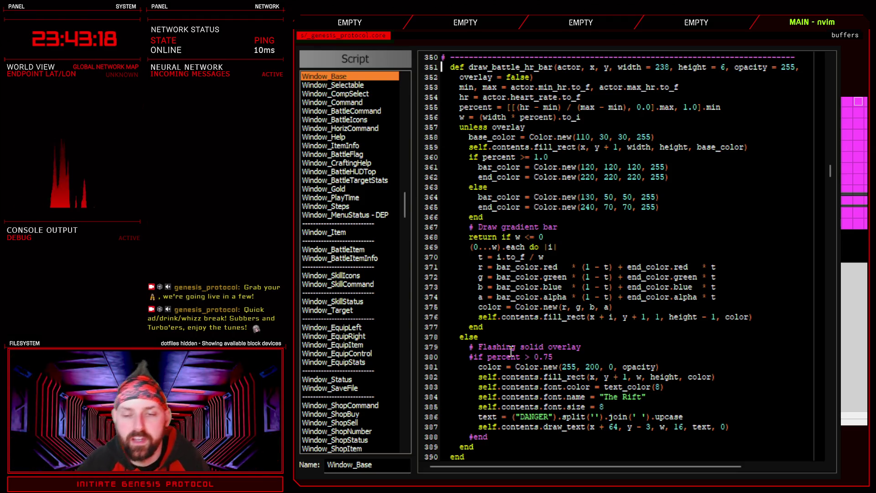
{"action": "scroll", "coordinate": [593, 264], "scroll_direction": "up", "scroll_amount": 10}
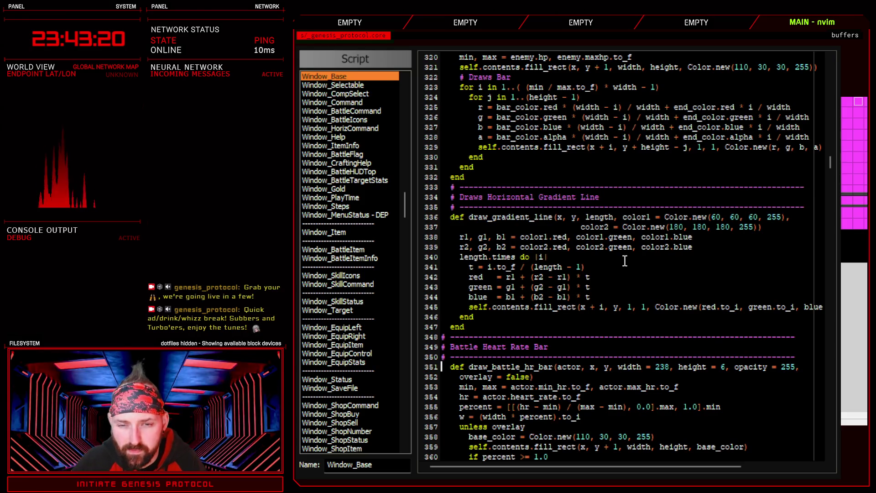
Step: Scroll up through Window_Base and drag the scrollbar toward the top of the script
{"action": "scroll", "coordinate": [598, 263], "scroll_direction": "up", "scroll_amount": 6}
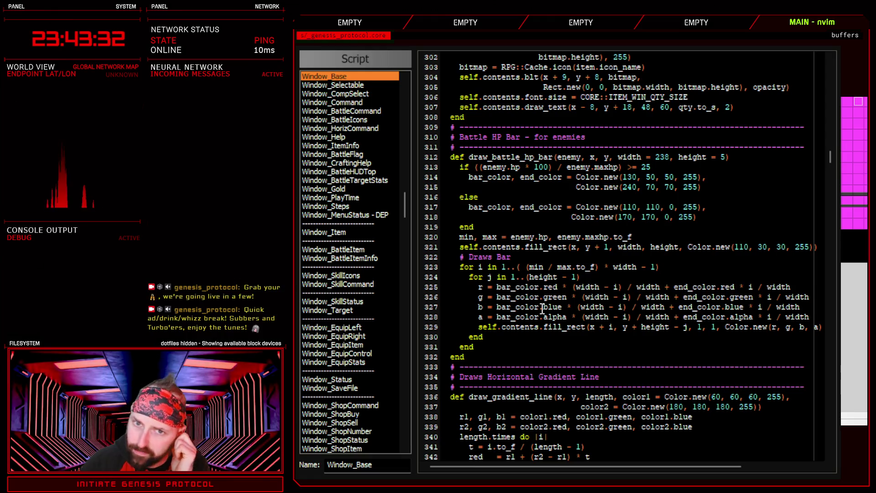
{"action": "scroll", "coordinate": [542, 309], "scroll_direction": "up", "scroll_amount": 4}
{"action": "scroll", "coordinate": [542, 309], "scroll_direction": "up", "scroll_amount": 5}
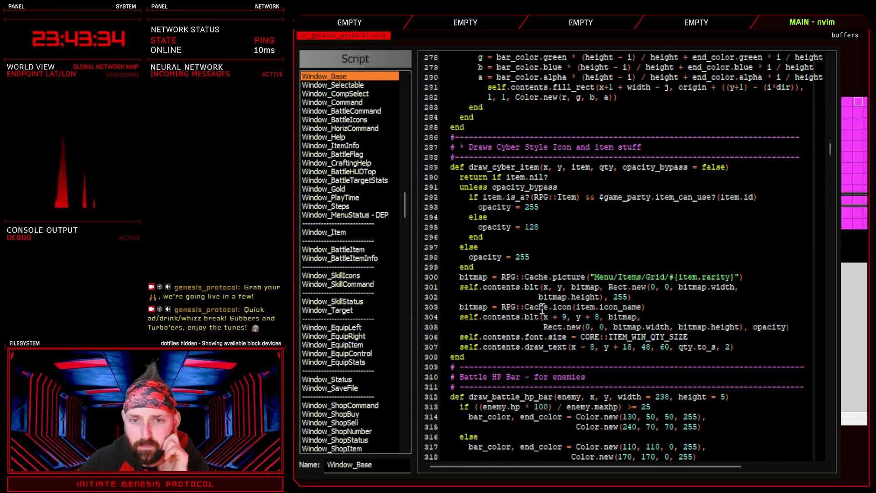
{"action": "scroll", "coordinate": [542, 308], "scroll_direction": "up", "scroll_amount": 7}
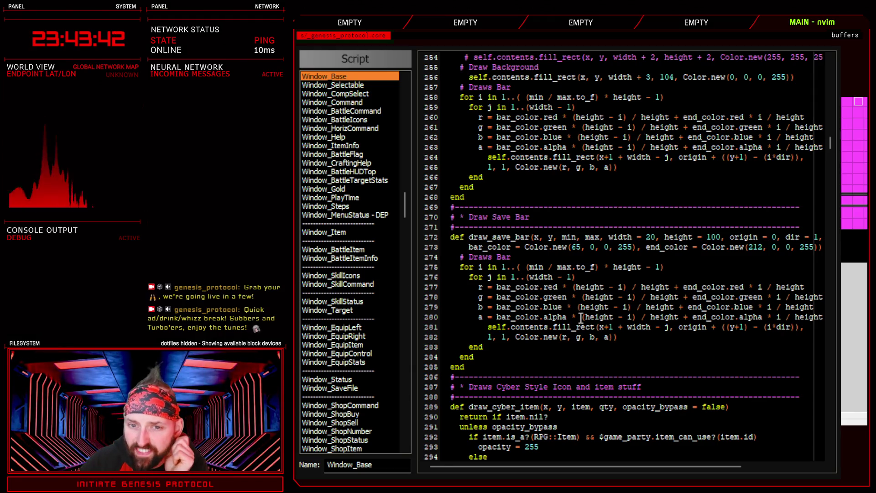
{"action": "scroll", "coordinate": [581, 318], "scroll_direction": "up", "scroll_amount": 20}
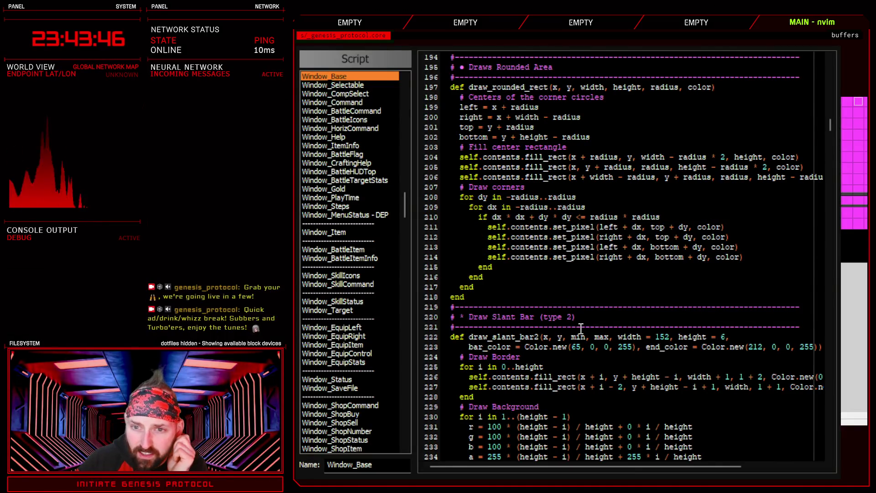
{"action": "scroll", "coordinate": [581, 329], "scroll_direction": "up", "scroll_amount": 8}
{"action": "scroll", "coordinate": [581, 328], "scroll_direction": "up", "scroll_amount": 20}
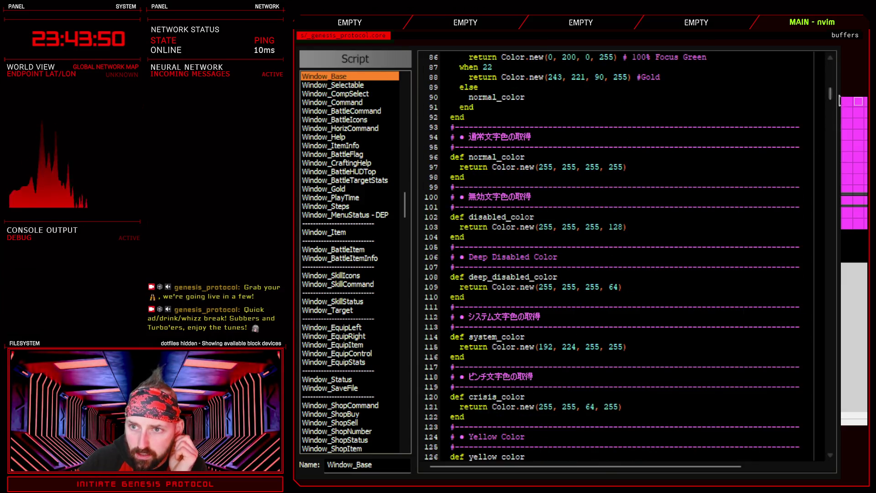
{"action": "scroll", "coordinate": [835, 114], "scroll_direction": "up", "scroll_amount": 13}
{"action": "mouse_move", "coordinate": [830, 82]}
{"action": "left_mouse_down"}
{"action": "mouse_move", "coordinate": [830, 210]}
{"action": "mouse_move", "coordinate": [832, 173]}
{"action": "left_mouse_up"}
Step: Scroll down through Window_Base reviewing its methods
{"action": "scroll", "coordinate": [518, 340], "scroll_direction": "down", "scroll_amount": 20}
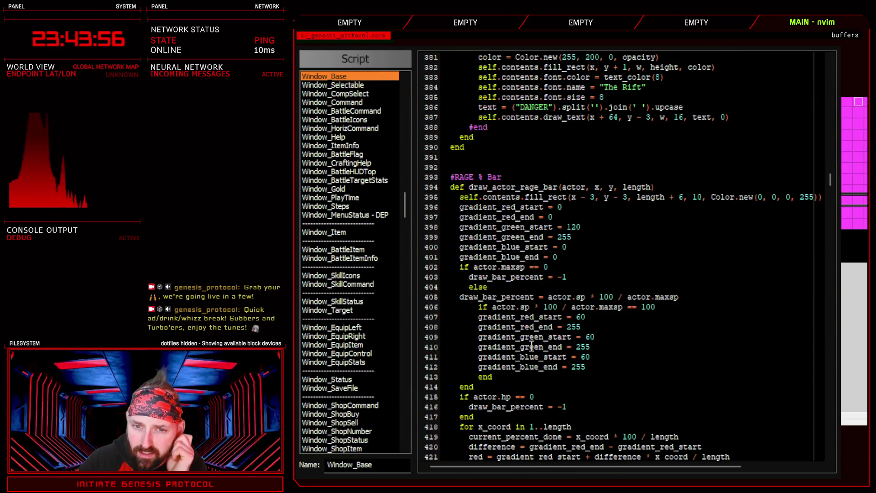
{"action": "scroll", "coordinate": [540, 352], "scroll_direction": "down", "scroll_amount": 6}
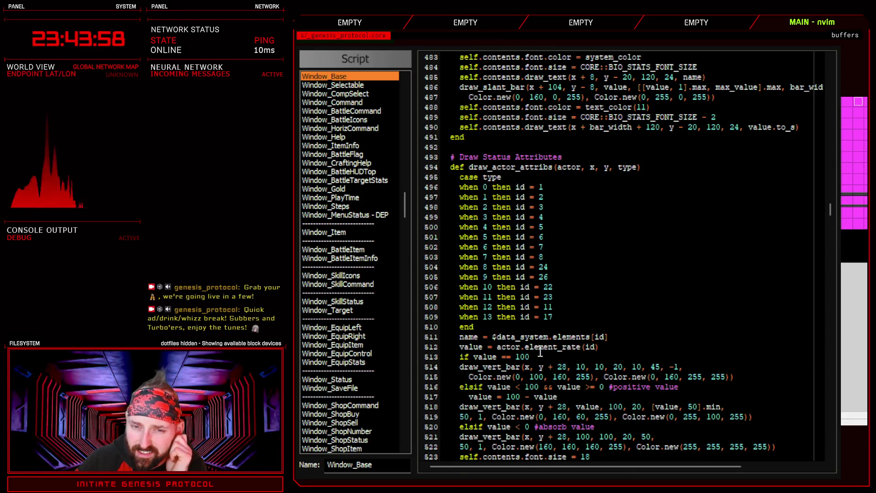
{"action": "scroll", "coordinate": [539, 351], "scroll_direction": "down", "scroll_amount": 18}
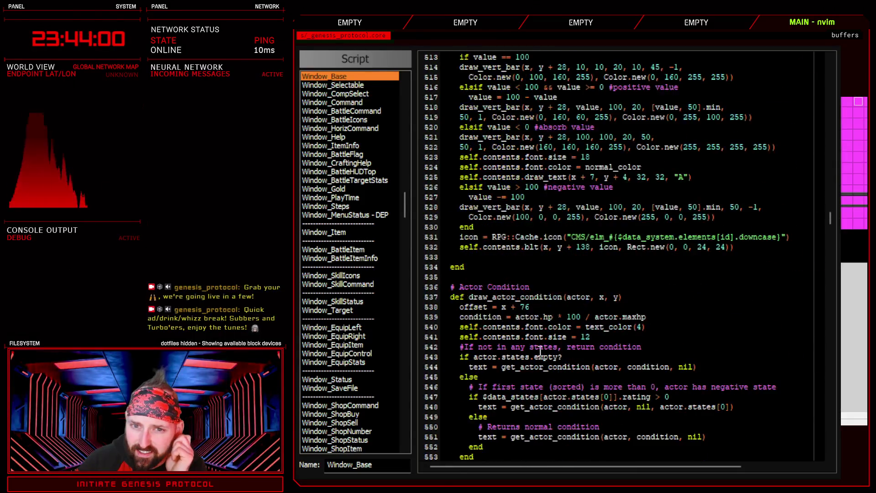
{"action": "scroll", "coordinate": [539, 352], "scroll_direction": "down", "scroll_amount": 18}
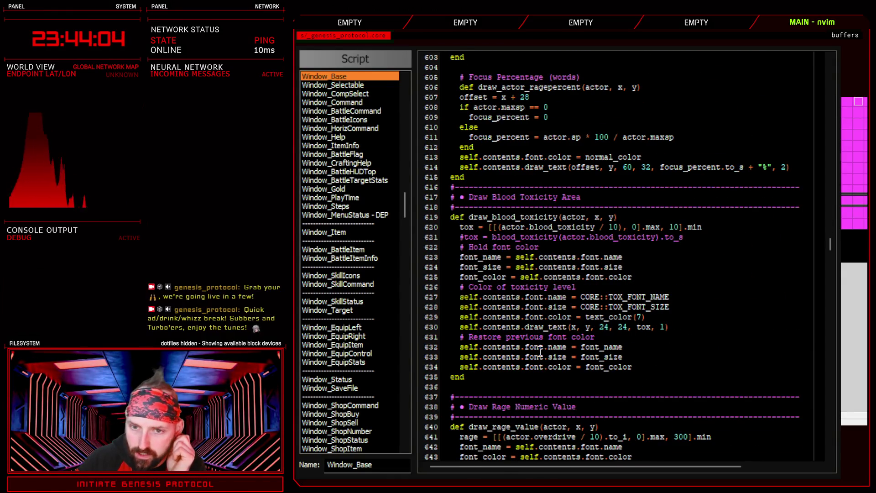
{"action": "scroll", "coordinate": [540, 351], "scroll_direction": "down", "scroll_amount": 6}
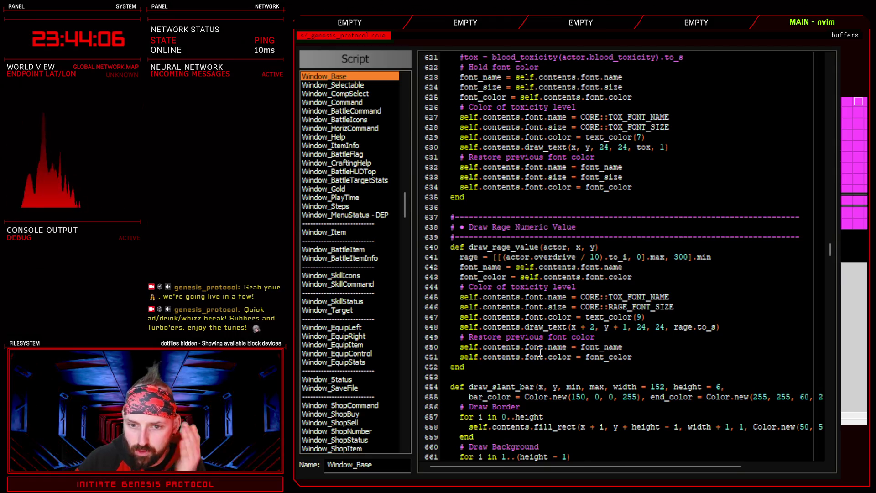
{"action": "scroll", "coordinate": [540, 351], "scroll_direction": "down", "scroll_amount": 4}
{"action": "scroll", "coordinate": [540, 350], "scroll_direction": "down", "scroll_amount": 6}
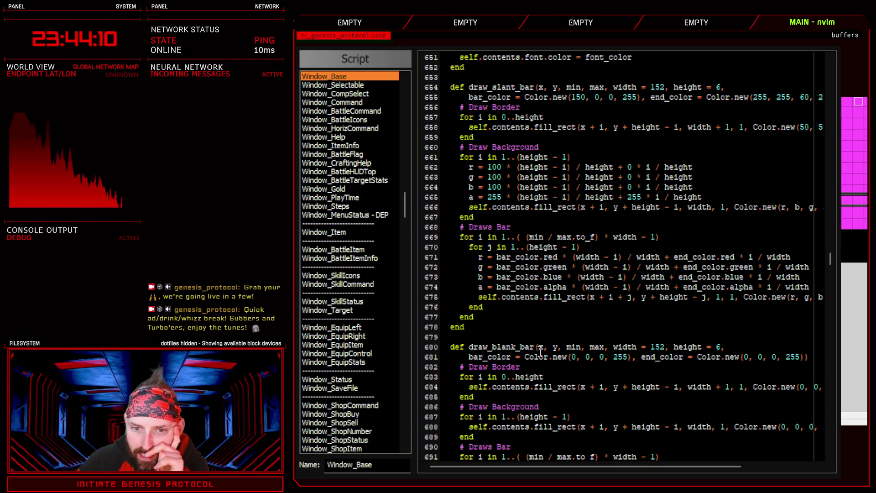
{"action": "scroll", "coordinate": [539, 352], "scroll_direction": "down", "scroll_amount": 12}
{"action": "scroll", "coordinate": [539, 351], "scroll_direction": "down", "scroll_amount": 8}
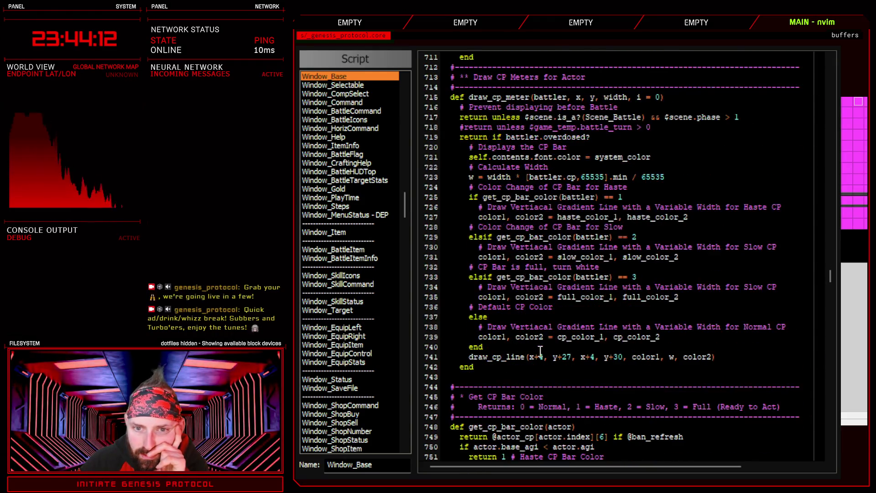
{"action": "scroll", "coordinate": [542, 328], "scroll_direction": "down", "scroll_amount": 6}
{"action": "scroll", "coordinate": [543, 326], "scroll_direction": "down", "scroll_amount": 20}
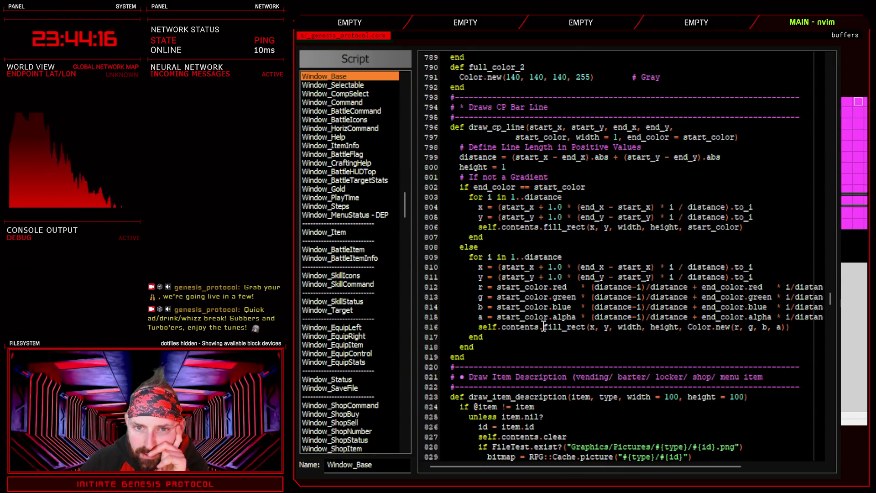
{"action": "scroll", "coordinate": [544, 327], "scroll_direction": "down", "scroll_amount": 8}
{"action": "scroll", "coordinate": [543, 327], "scroll_direction": "down", "scroll_amount": 20}
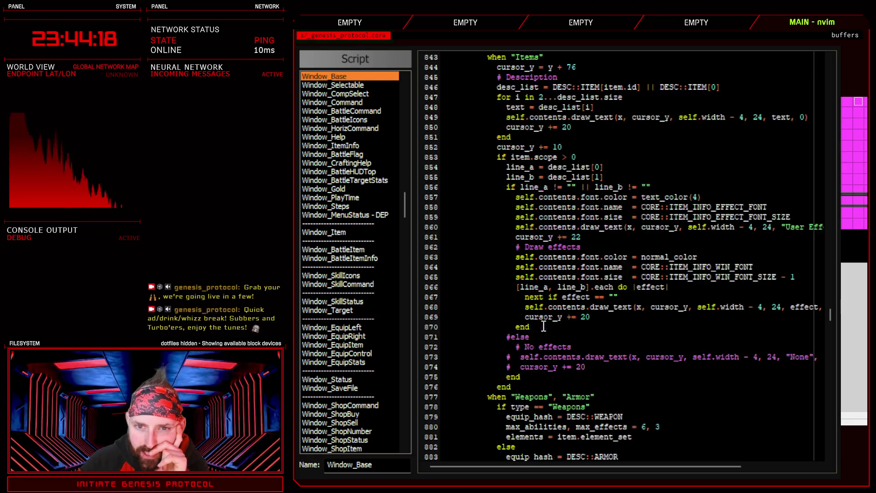
{"action": "scroll", "coordinate": [543, 325], "scroll_direction": "down", "scroll_amount": 20}
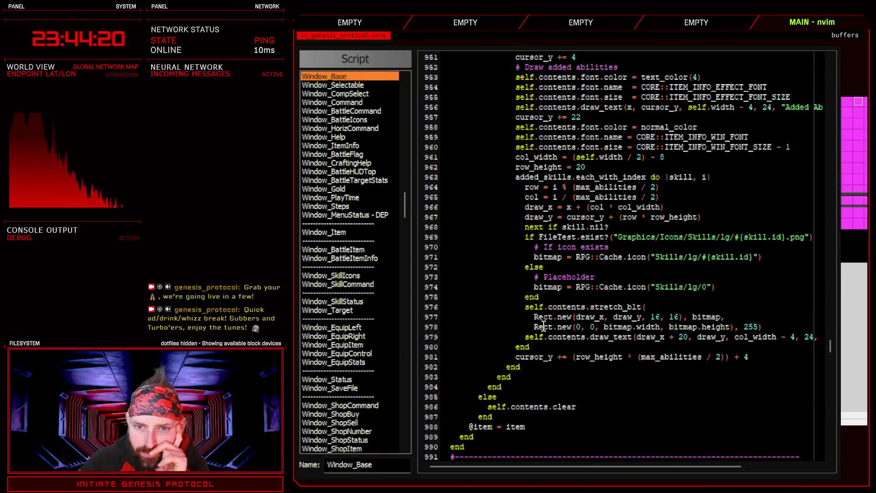
{"action": "scroll", "coordinate": [543, 326], "scroll_direction": "down", "scroll_amount": 10}
{"action": "scroll", "coordinate": [543, 326], "scroll_direction": "down", "scroll_amount": 6}
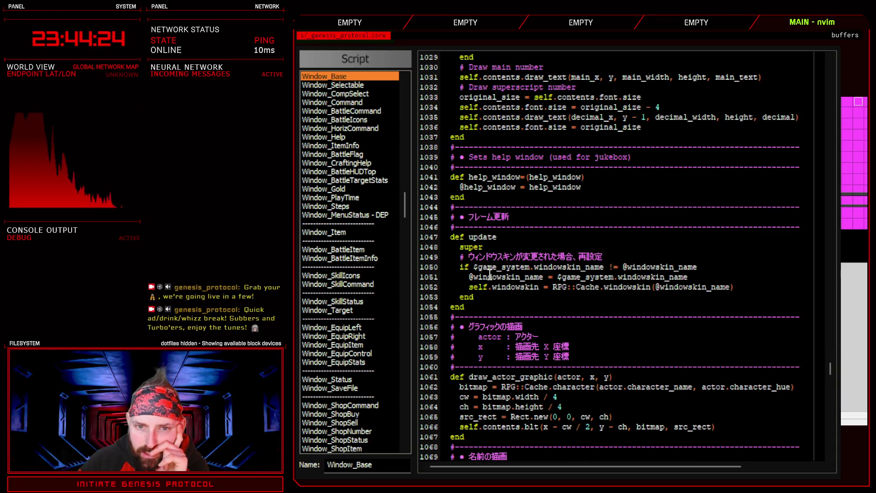
Step: Select a comment line, then drag the scrollbar back to draw_battle_hr_bar near line 350
{"action": "left_click_drag", "start_coordinate": [429, 255], "coordinate": [428, 261]}
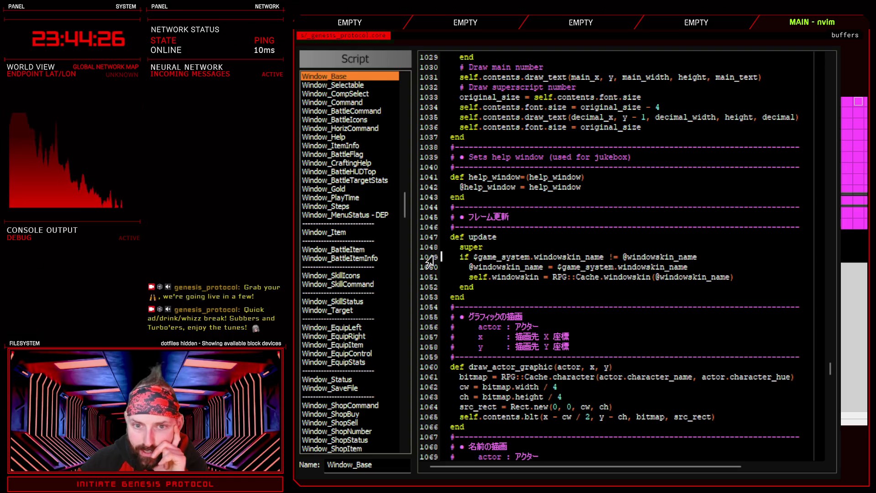
{"action": "scroll", "coordinate": [568, 314], "scroll_direction": "down", "scroll_amount": 20}
{"action": "scroll", "coordinate": [578, 335], "scroll_direction": "down", "scroll_amount": 10}
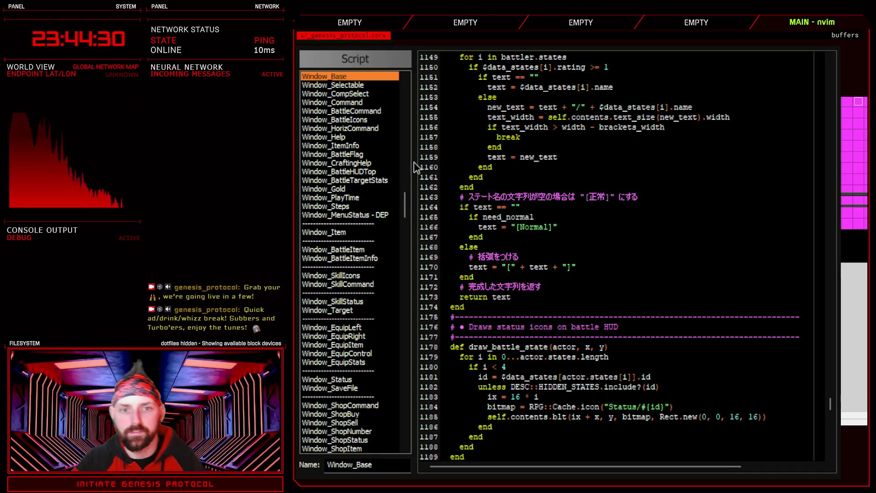
{"action": "mouse_move", "coordinate": [405, 206]}
{"action": "left_mouse_down"}
{"action": "mouse_move", "coordinate": [411, 155]}
{"action": "mouse_move", "coordinate": [415, 205]}
{"action": "left_mouse_up"}
{"action": "mouse_move", "coordinate": [830, 404]}
{"action": "left_mouse_down"}
{"action": "mouse_move", "coordinate": [814, 260]}
{"action": "mouse_move", "coordinate": [795, 229]}
{"action": "mouse_move", "coordinate": [788, 166]}
{"action": "left_mouse_up"}
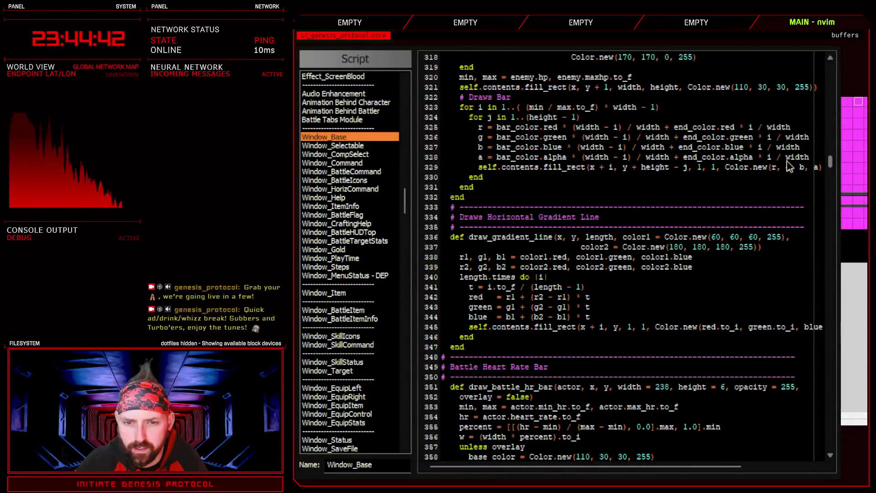
Step: Select and copy the min/max, hr, percent and width lines (353–356) of draw_battle_hr_bar
{"action": "scroll", "coordinate": [638, 205], "scroll_direction": "down", "scroll_amount": 10}
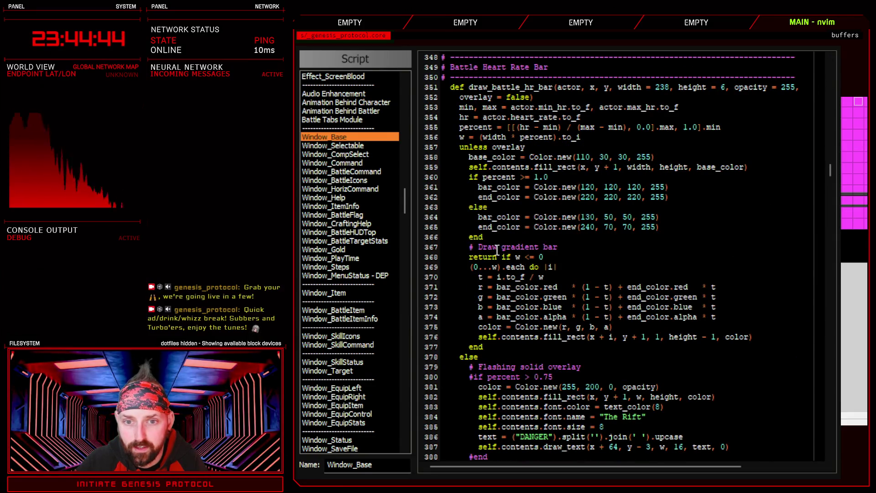
{"action": "scroll", "coordinate": [496, 249], "scroll_direction": "up", "scroll_amount": 2}
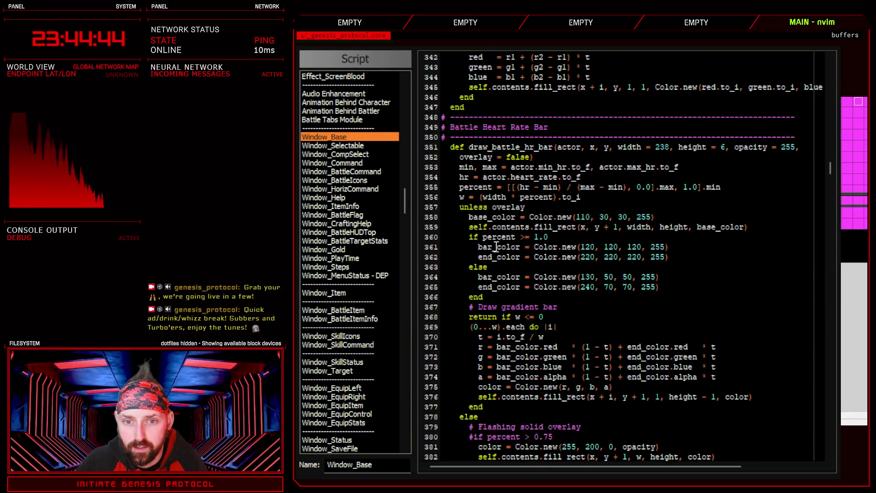
{"action": "left_click", "coordinate": [427, 168]}
{"action": "left_click_drag", "start_coordinate": [427, 173], "coordinate": [430, 203]}
{"action": "key", "text": "ctrl+c"}
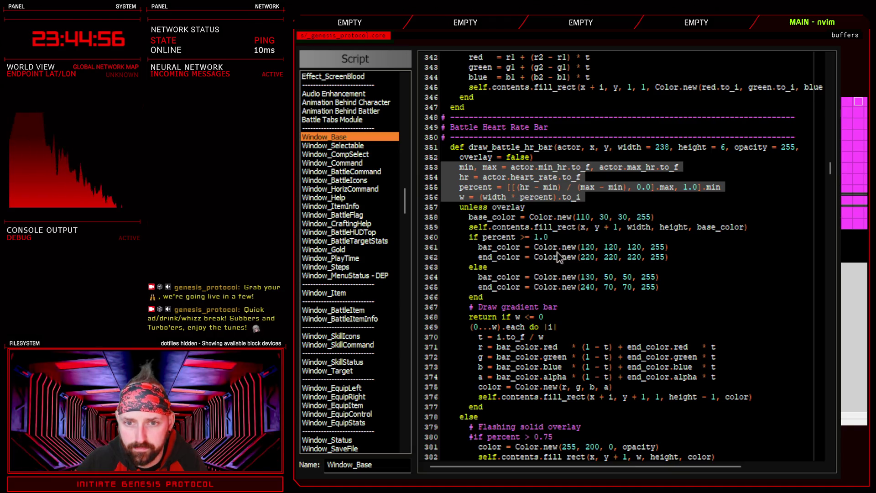
{"action": "left_click_drag", "start_coordinate": [410, 195], "coordinate": [399, 172]}
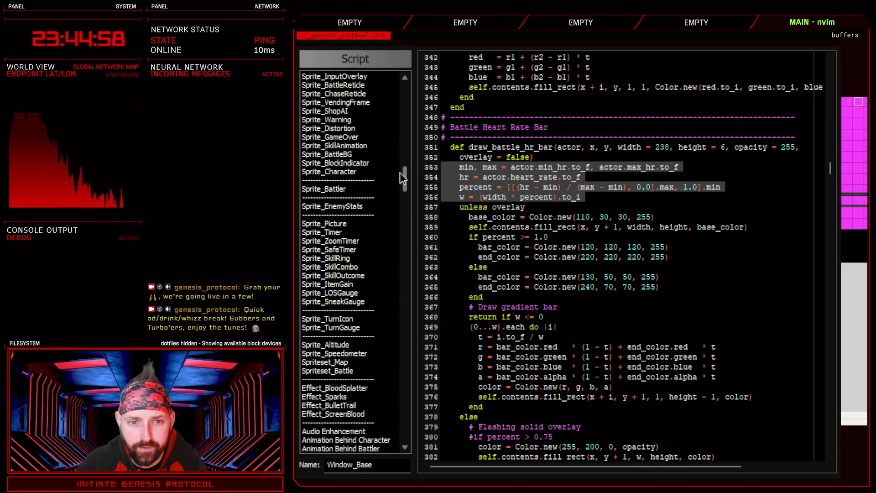
Step: Scroll the script list and open Sprite_Speedometer
{"action": "scroll", "coordinate": [360, 228], "scroll_direction": "up", "scroll_amount": 13}
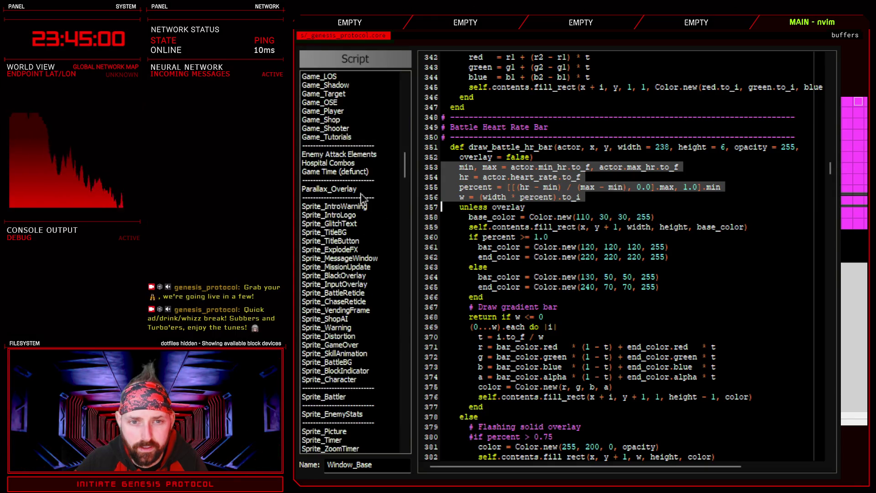
{"action": "scroll", "coordinate": [354, 197], "scroll_direction": "up", "scroll_amount": 12}
{"action": "scroll", "coordinate": [342, 247], "scroll_direction": "down", "scroll_amount": 14}
{"action": "scroll", "coordinate": [340, 345], "scroll_direction": "down", "scroll_amount": 15}
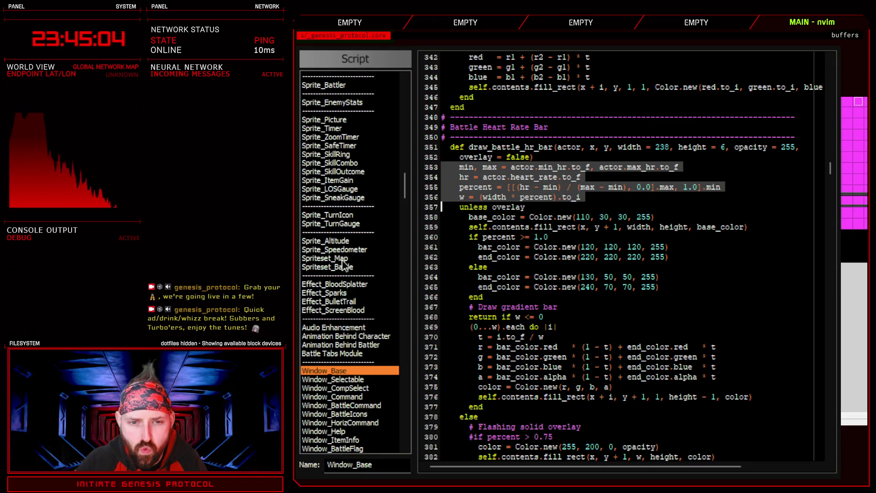
{"action": "scroll", "coordinate": [349, 332], "scroll_direction": "down", "scroll_amount": 7}
{"action": "scroll", "coordinate": [345, 283], "scroll_direction": "up", "scroll_amount": 7}
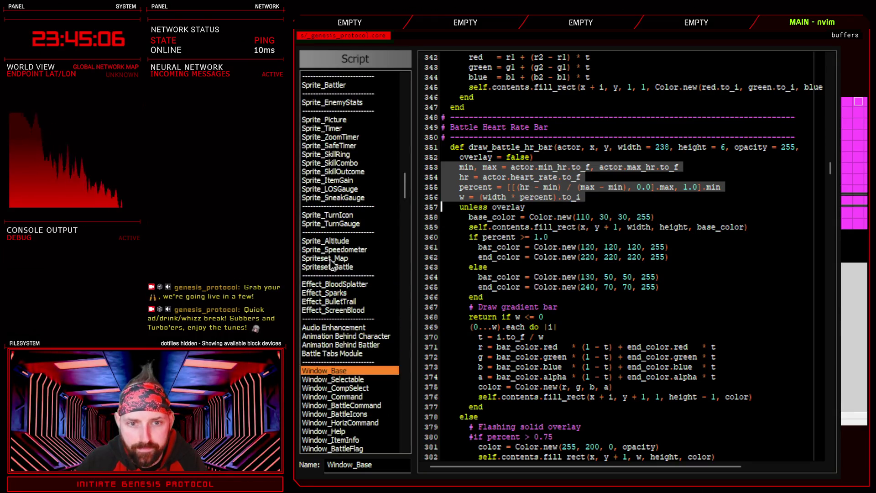
{"action": "left_click", "coordinate": [340, 253]}
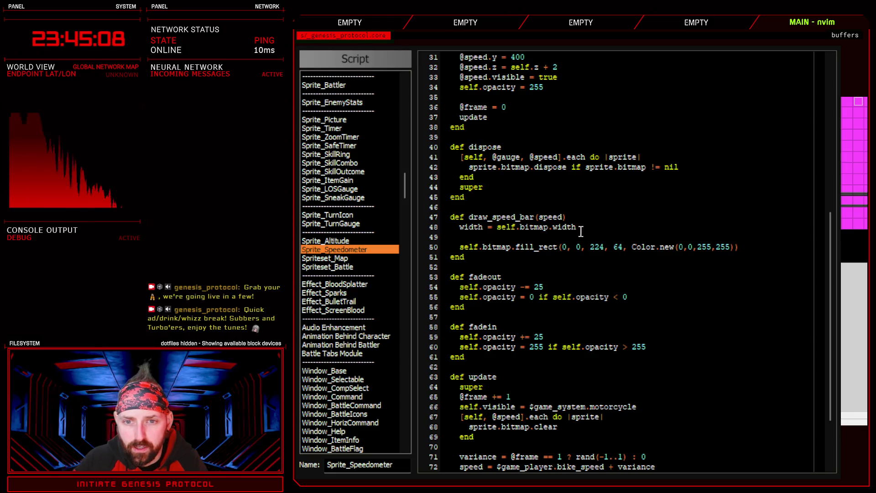
Step: Paste the copied min/max, hr, percent and w lines into draw_speed_bar below the width line
{"action": "left_click", "coordinate": [592, 223]}
{"action": "key", "text": "Return"}
{"action": "left_click", "coordinate": [429, 237]}
{"action": "key", "text": "ctrl+v"}
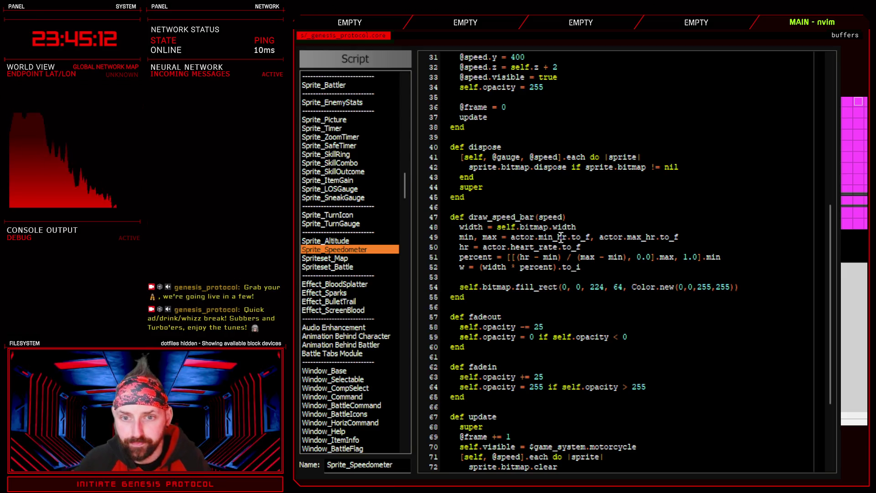
{"action": "key", "text": "Up"}
{"action": "key", "text": "Up"}
{"action": "key", "text": "Up"}
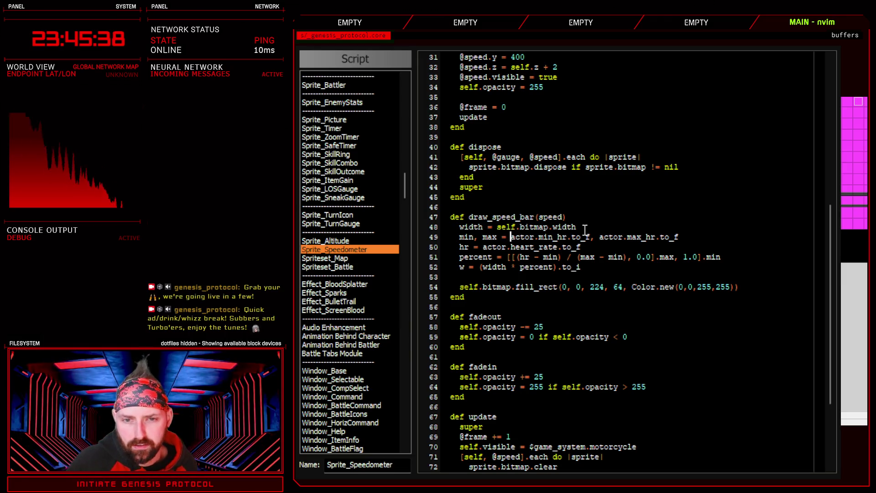
Step: Select the pasted hr line in draw_speed_bar for removal
{"action": "left_click", "coordinate": [585, 227]}
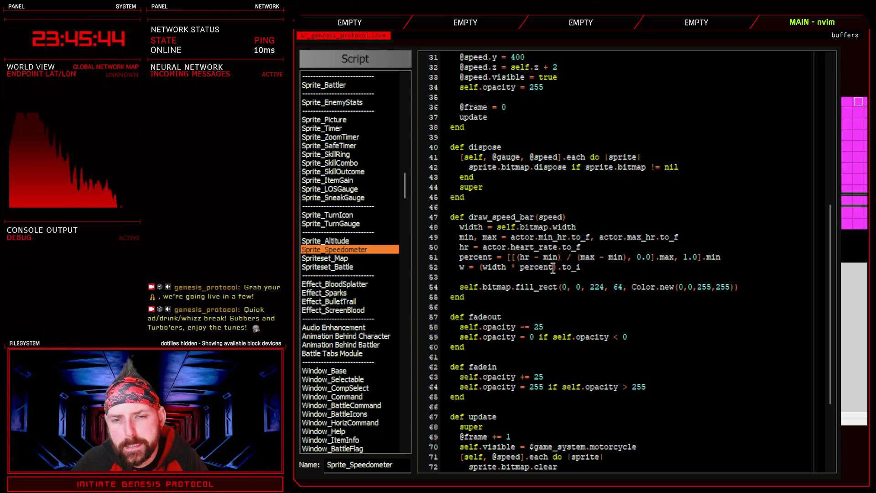
{"action": "left_click", "coordinate": [601, 267]}
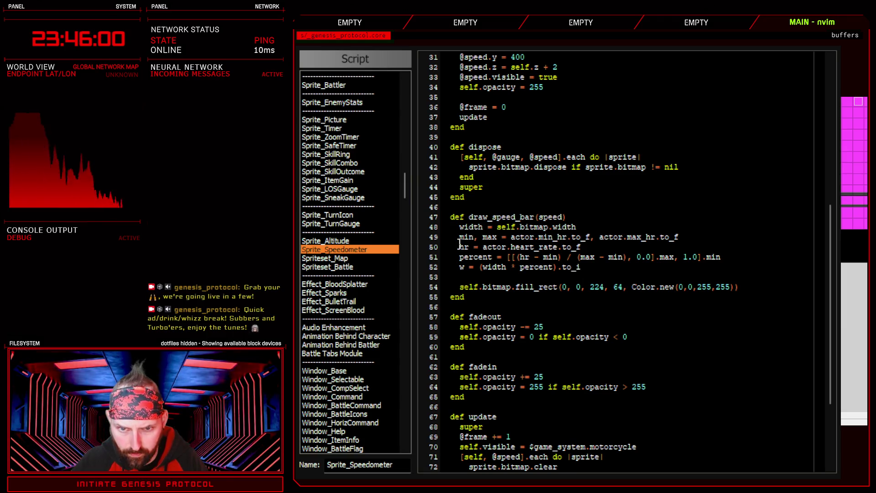
{"action": "left_click_drag", "start_coordinate": [460, 245], "coordinate": [582, 247]}
Step: Delete the heart-rate line and change hr to speed in the percent formula
{"action": "key", "text": "BackSpace"}
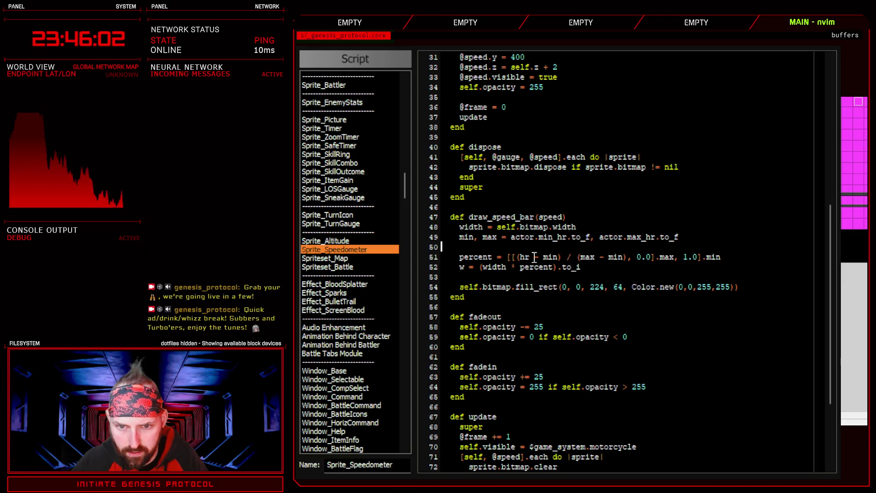
{"action": "key", "text": "BackSpace"}
{"action": "double_click", "coordinate": [526, 247]}
{"action": "type", "text": "speed"}
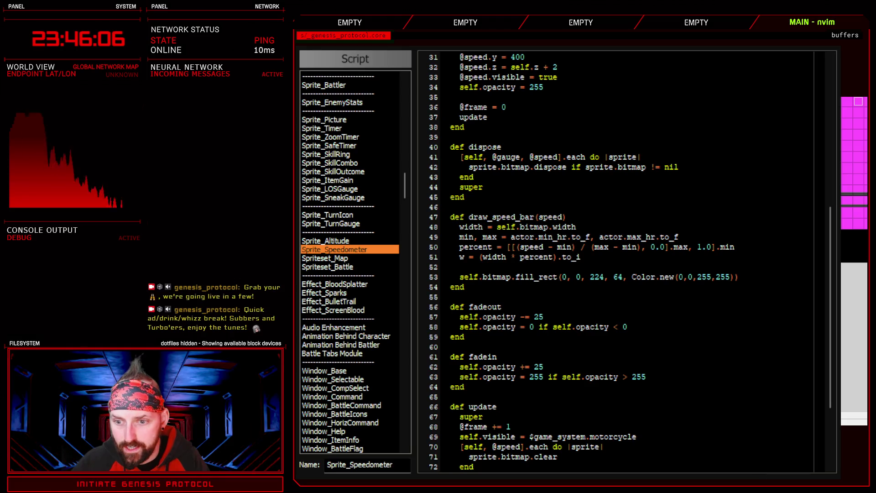
Step: Clear actor.min_hr.to_f, actor.max_hr.to_f from the right side of the min, max line
{"action": "left_click", "coordinate": [689, 236]}
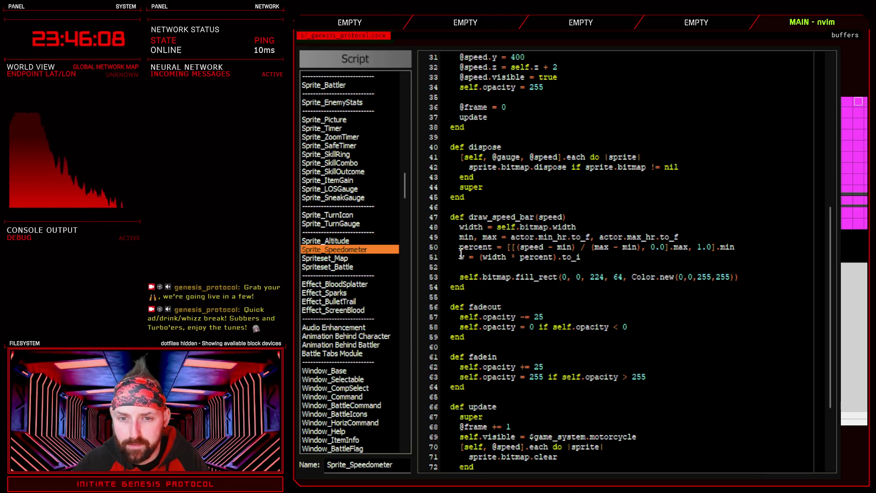
{"action": "left_click_drag", "start_coordinate": [508, 236], "coordinate": [739, 236]}
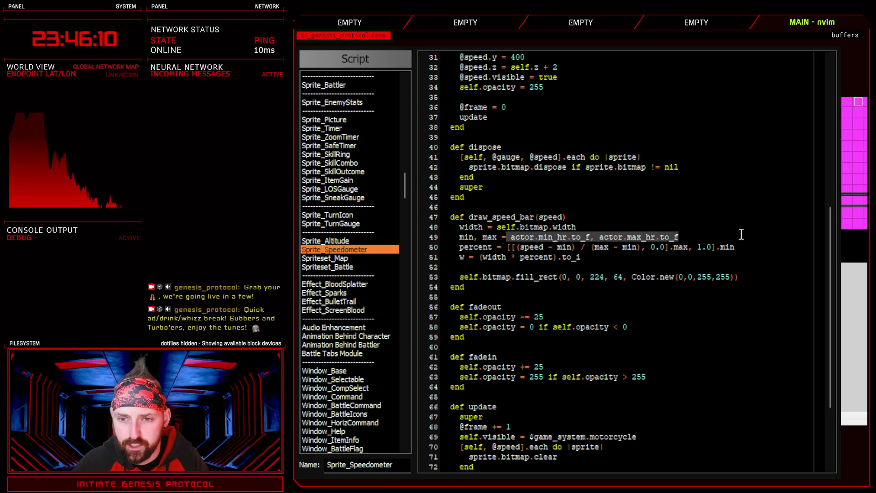
{"action": "key", "text": "Delete"}
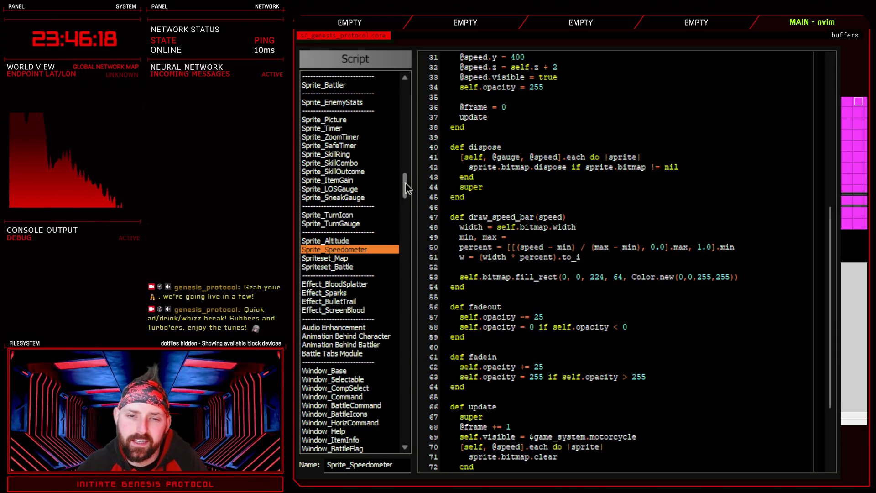
{"action": "left_click", "coordinate": [540, 237]}
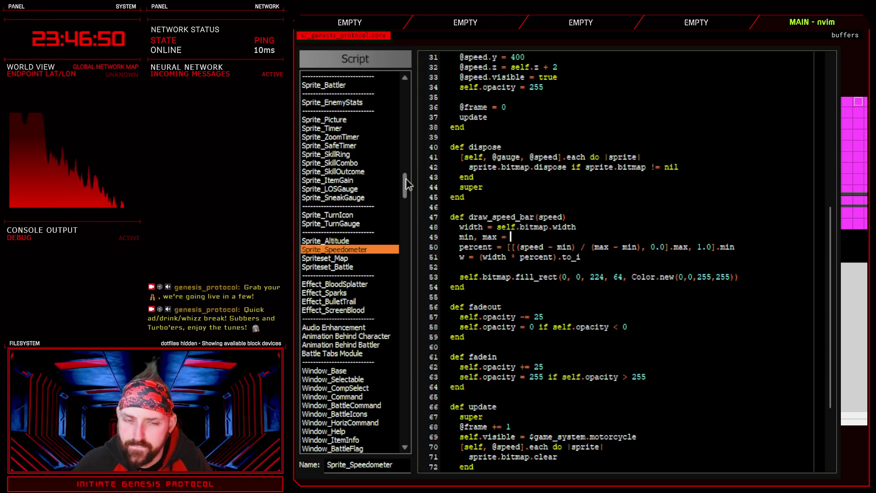
{"action": "left_click_drag", "start_coordinate": [406, 178], "coordinate": [408, 170]}
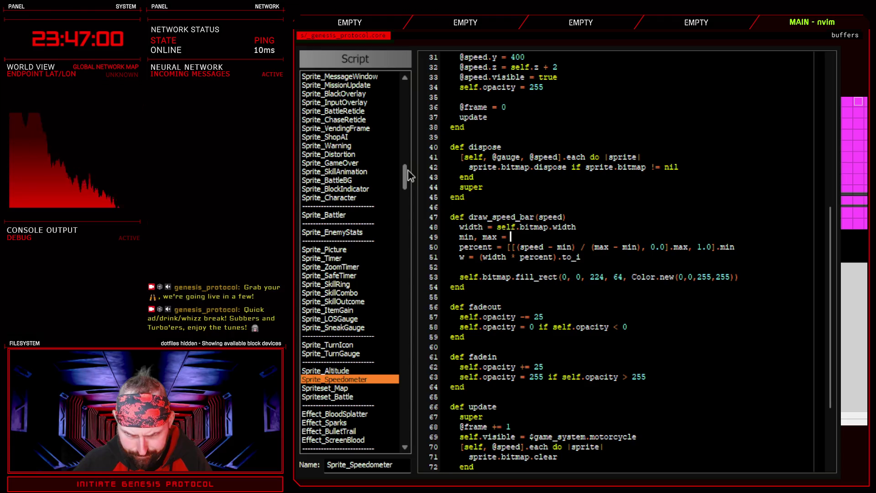
{"action": "mouse_move", "coordinate": [408, 175]}
{"action": "left_mouse_down"}
{"action": "mouse_move", "coordinate": [409, 197]}
{"action": "mouse_move", "coordinate": [415, 153]}
{"action": "left_mouse_up"}
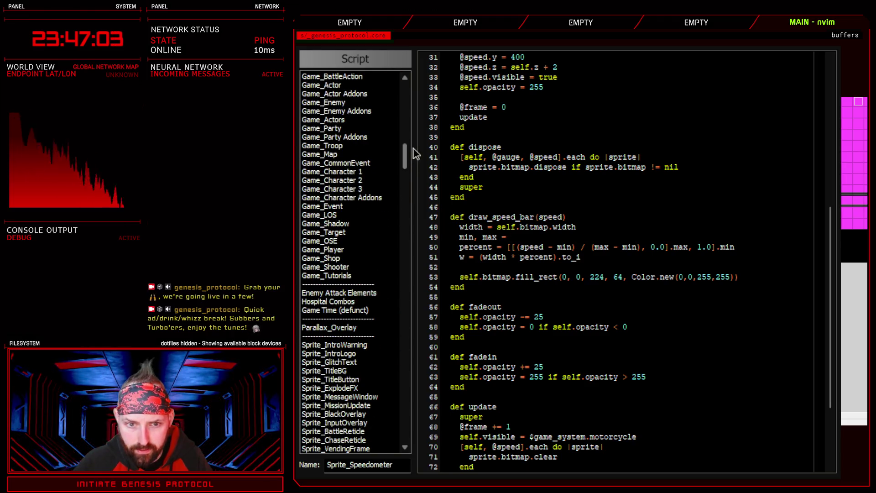
Step: Set Sprite_Speedometer's min, max to 85, 166, matching Game_Player's MIN_SPEED and MAX_SPEED
{"action": "left_click", "coordinate": [328, 249]}
{"action": "left_click_drag", "start_coordinate": [450, 167], "coordinate": [516, 167]}
{"action": "left_click", "coordinate": [520, 177]}
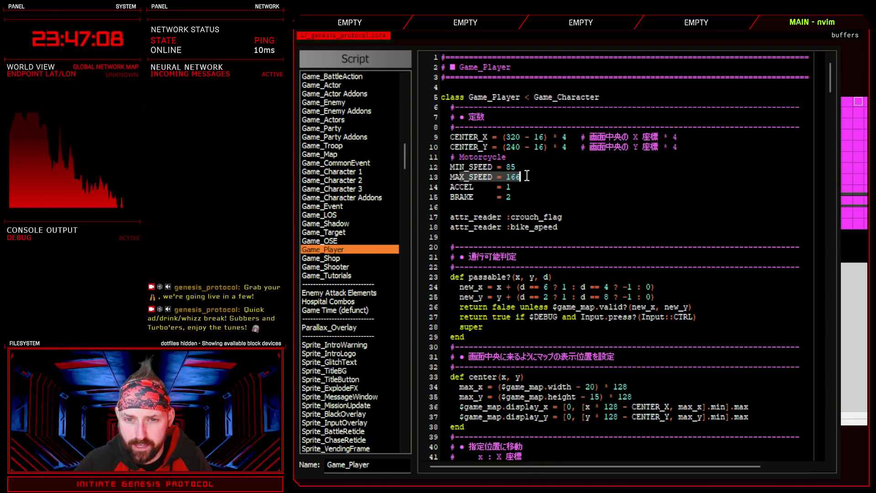
{"action": "left_click_drag", "start_coordinate": [405, 157], "coordinate": [409, 188]}
{"action": "left_click", "coordinate": [361, 231]}
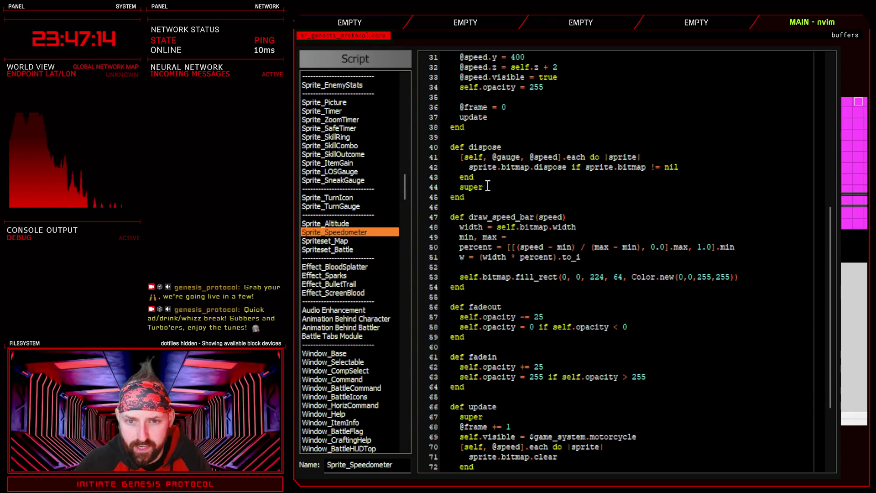
{"action": "type", "text": "85,"}
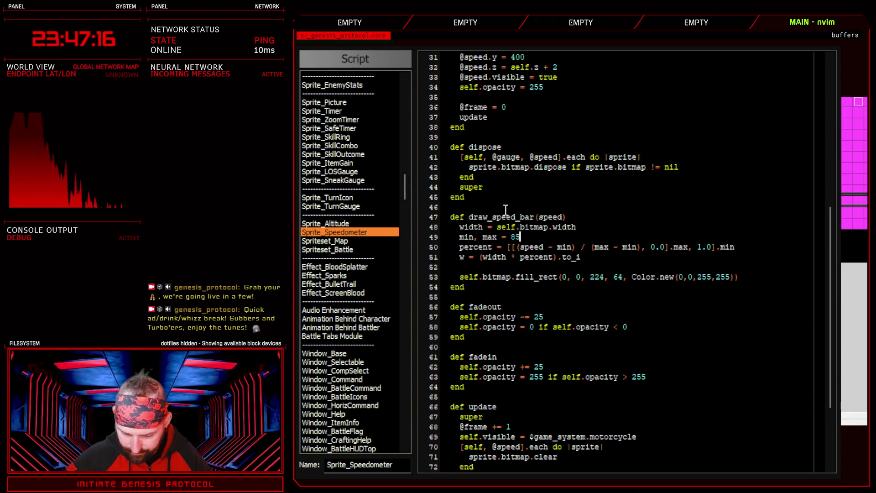
{"action": "type", "text": " 166"}
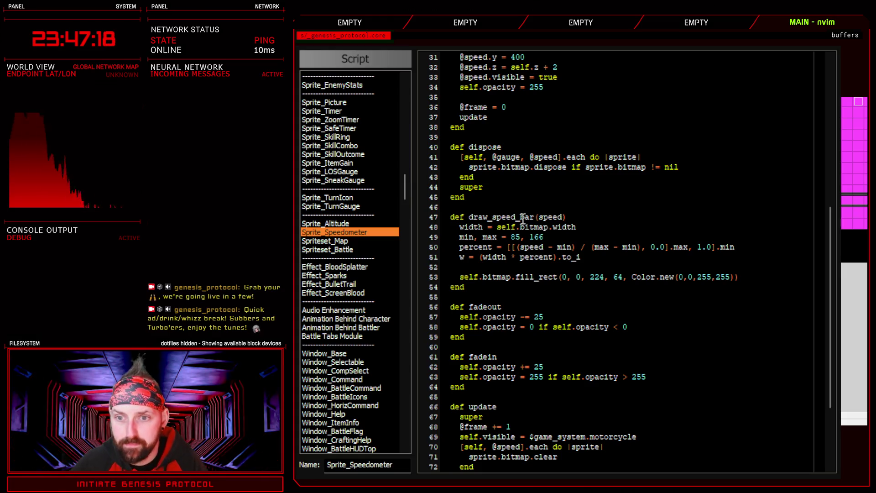
Step: Replace the fixed 224 fill_rect width with w and close the script editor
{"action": "left_click", "coordinate": [594, 256]}
{"action": "key", "text": "Delete"}
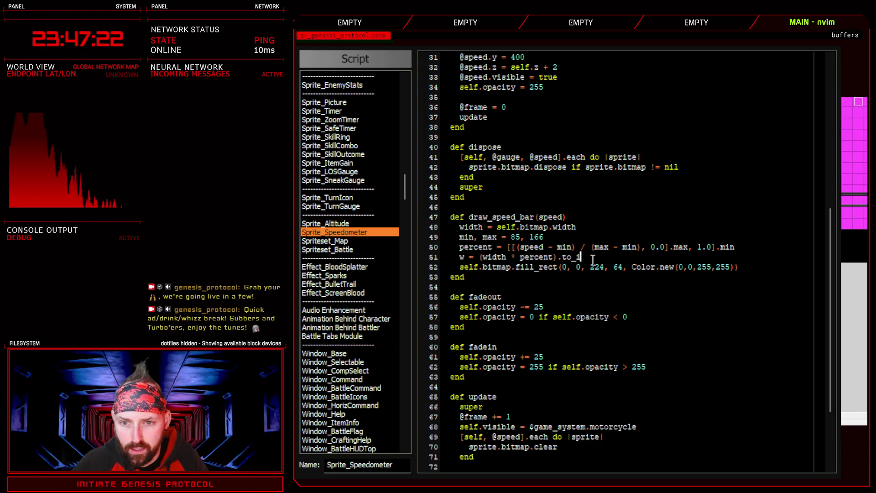
{"action": "key", "text": "Delete"}
{"action": "key", "text": "Delete"}
{"action": "key", "text": "Delete"}
{"action": "type", "text": "w"}
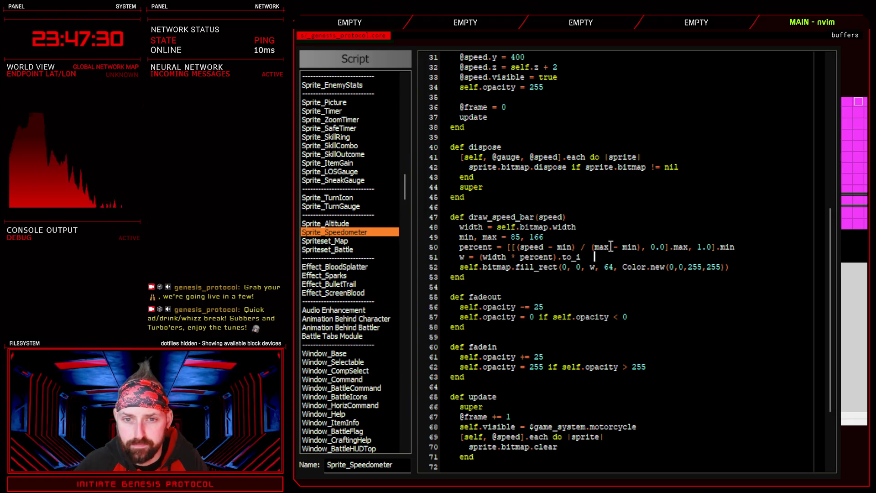
{"action": "scroll", "coordinate": [733, 469], "scroll_direction": "down", "scroll_amount": 3}
{"action": "key", "text": "Escape"}
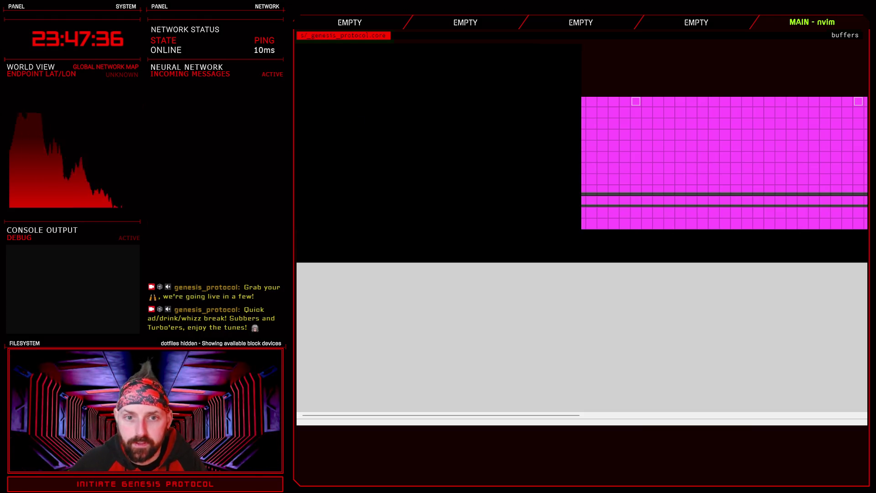
Step: Start a New Game in the playtest to check the speedometer
{"action": "key", "text": "Return"}
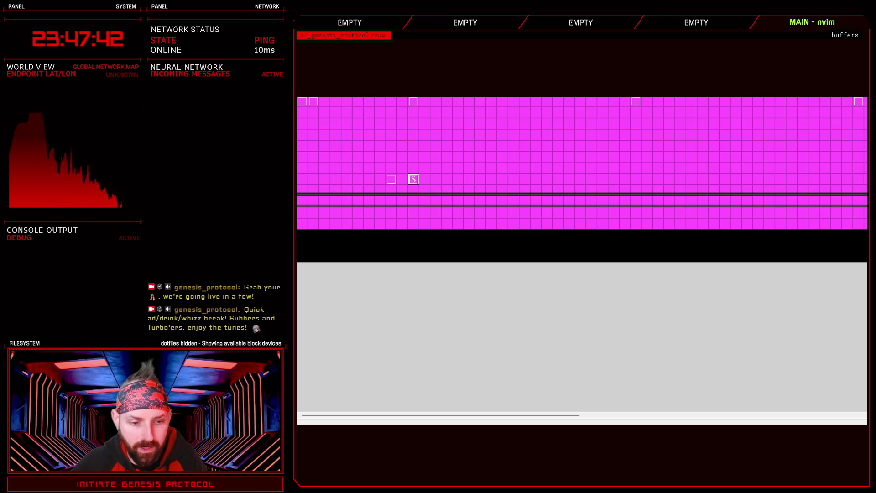
{"action": "scroll", "coordinate": [554, 190], "scroll_direction": "up", "scroll_amount": 2}
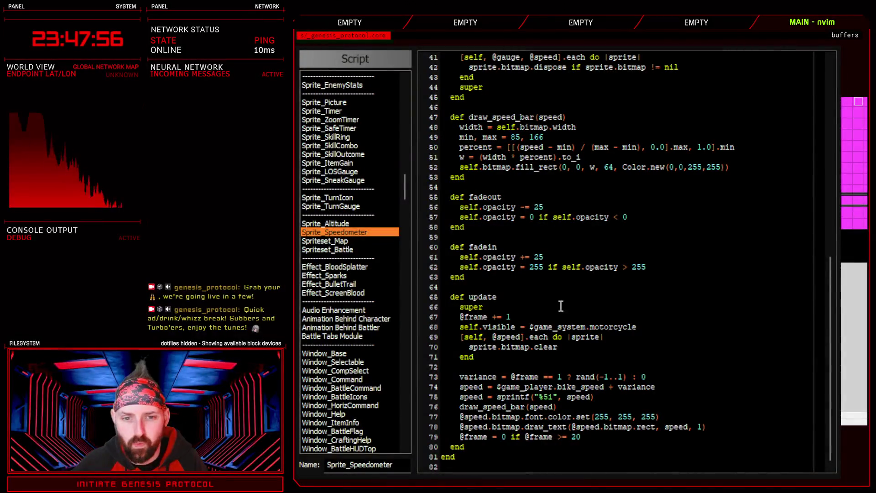
Step: Move the draw_speed_bar(speed) call above the sprintf speed formatting
{"action": "left_click_drag", "start_coordinate": [478, 147], "coordinate": [735, 148]}
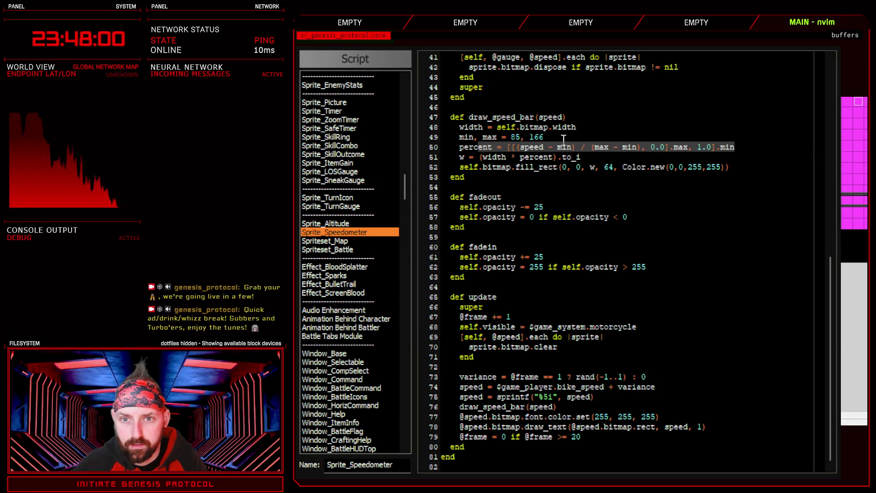
{"action": "double_click", "coordinate": [553, 117]}
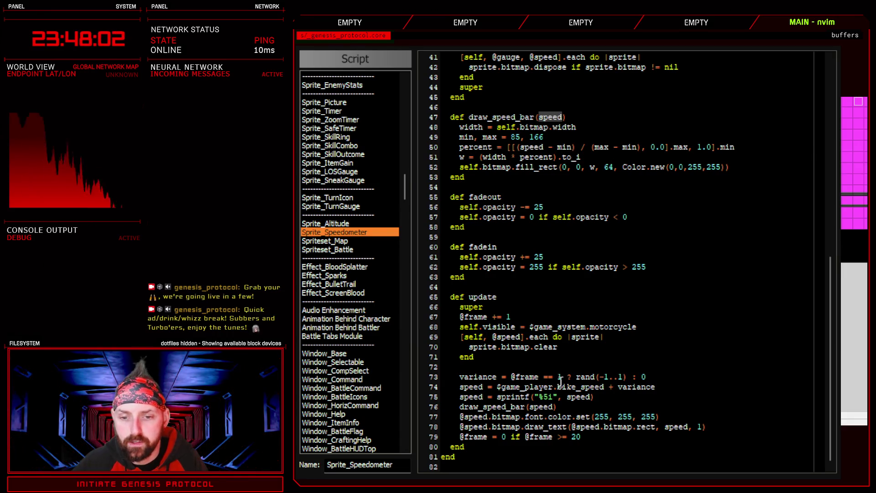
{"action": "double_click", "coordinate": [470, 397]}
{"action": "left_click", "coordinate": [669, 390]}
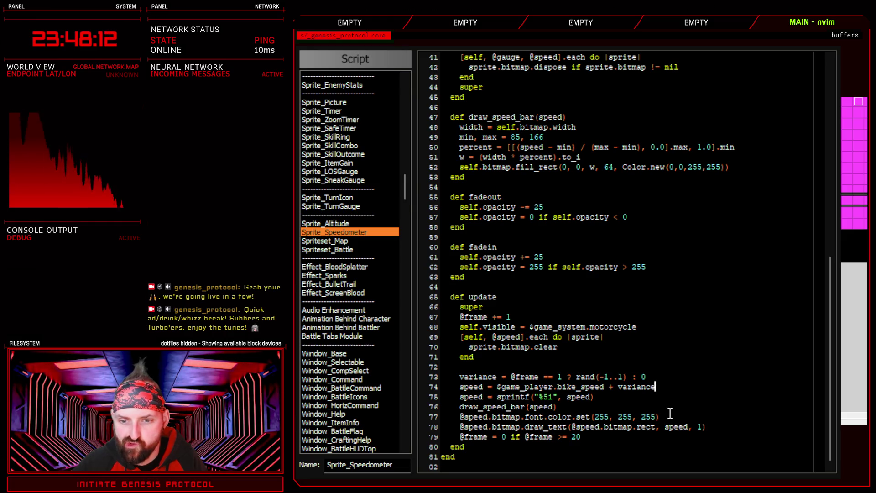
{"action": "key", "text": "Return"}
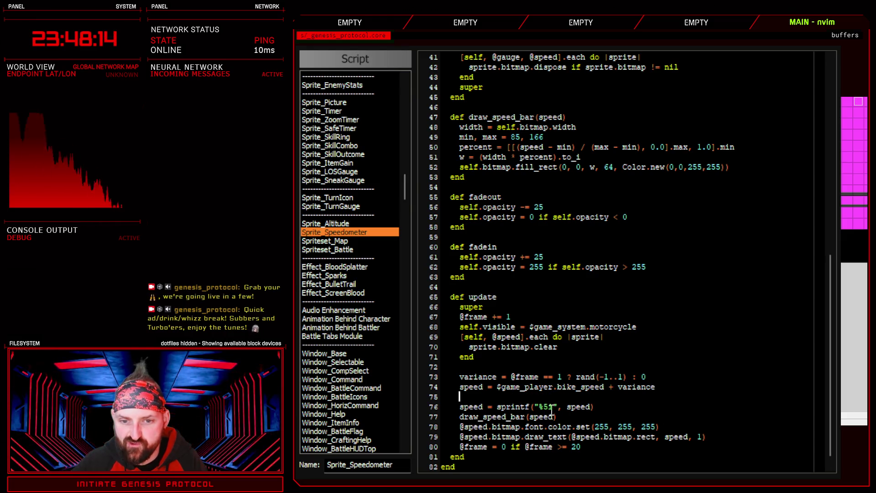
{"action": "mouse_move", "coordinate": [459, 418]}
{"action": "left_mouse_down"}
{"action": "mouse_move", "coordinate": [550, 417]}
{"action": "mouse_move", "coordinate": [498, 400]}
{"action": "left_mouse_up"}
{"action": "left_click", "coordinate": [610, 406]}
{"action": "key", "text": "Delete"}
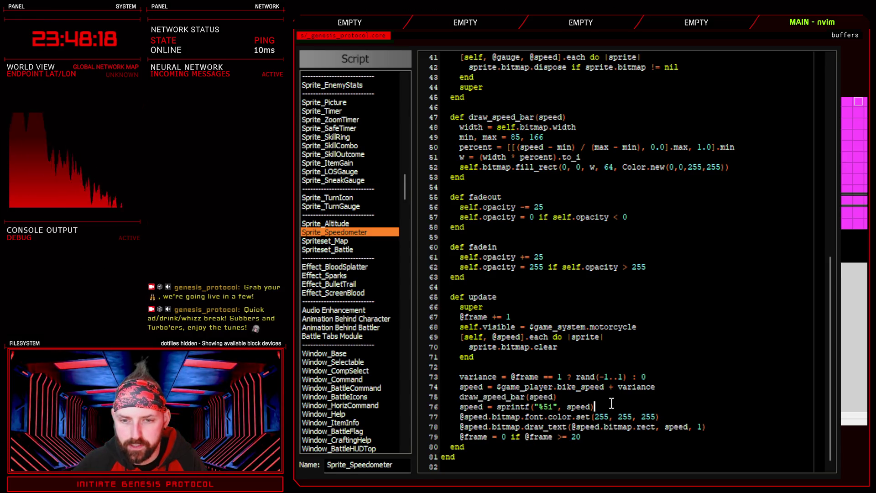
{"action": "left_click", "coordinate": [565, 399]}
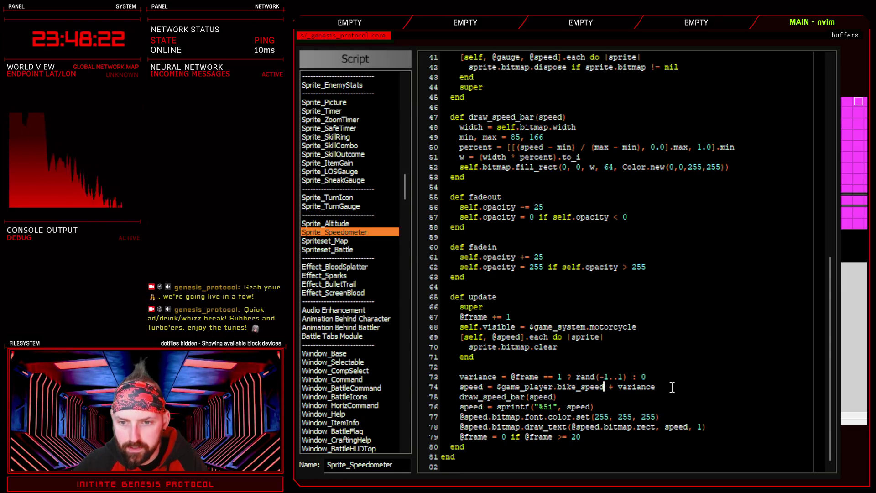
Step: Add a 'speed += variance' line after the call, drop '+ variance' from line 74, and close
{"action": "left_click_drag", "start_coordinate": [486, 407], "coordinate": [609, 407]}
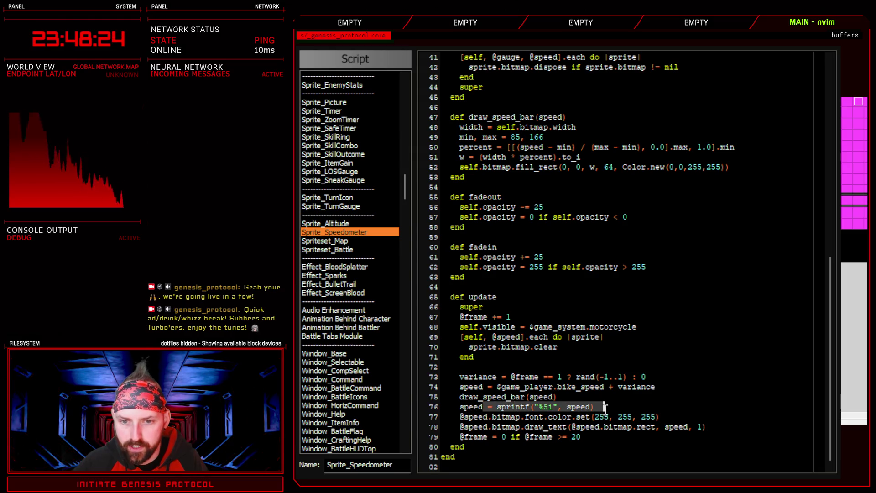
{"action": "left_click", "coordinate": [632, 408]}
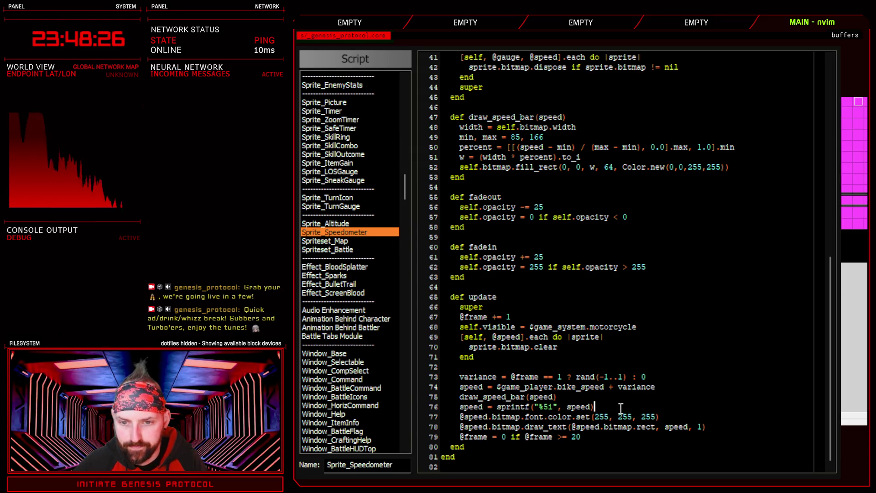
{"action": "key", "text": "Up"}
{"action": "key", "text": "End"}
{"action": "key", "text": "Return"}
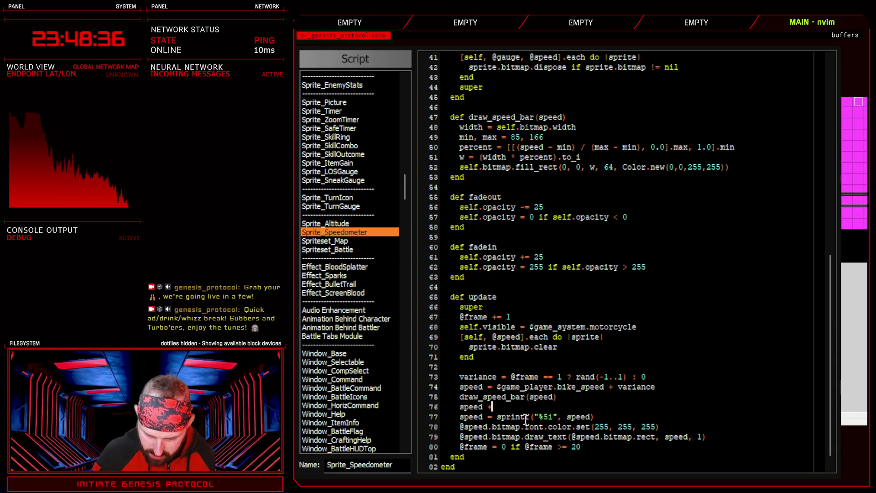
{"action": "type", "text": "nce"}
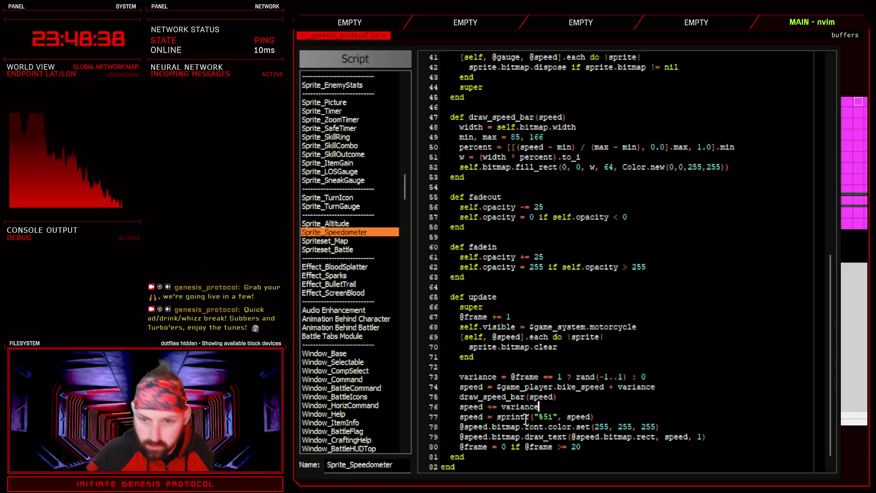
{"action": "left_click", "coordinate": [604, 386]}
{"action": "key", "text": "shift+End"}
{"action": "key", "text": "BackSpace"}
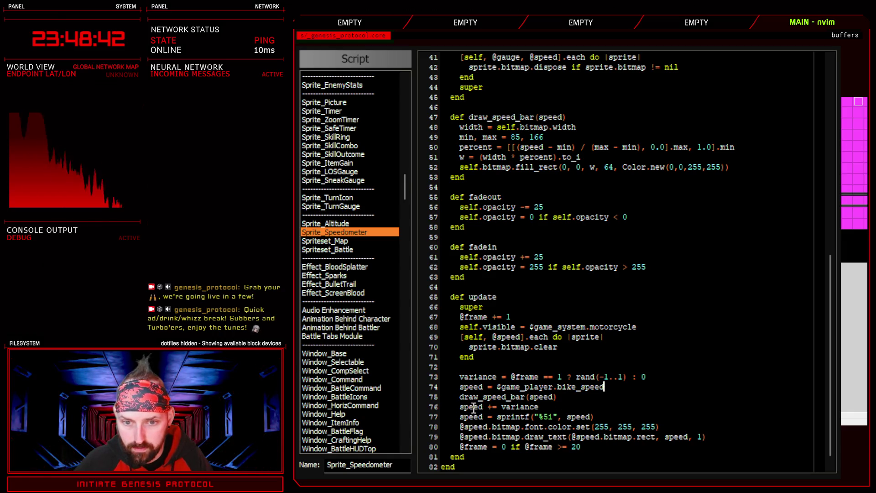
{"action": "key", "text": "Down"}
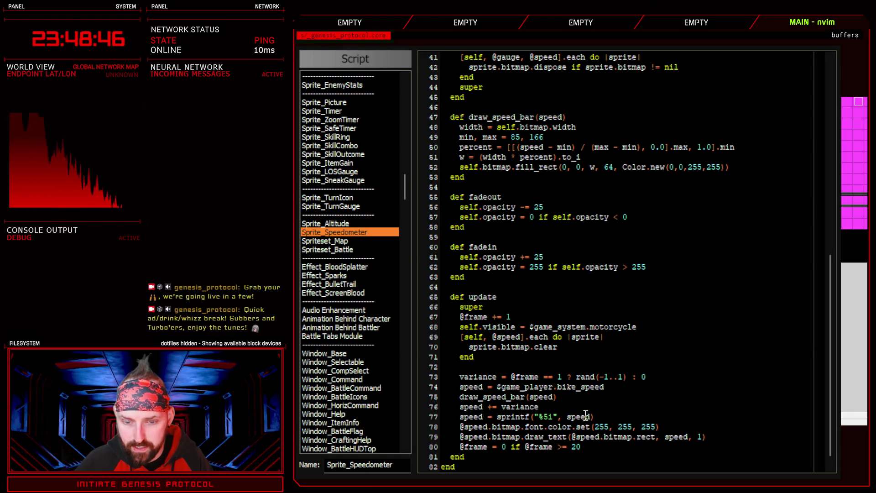
{"action": "key", "text": "Escape"}
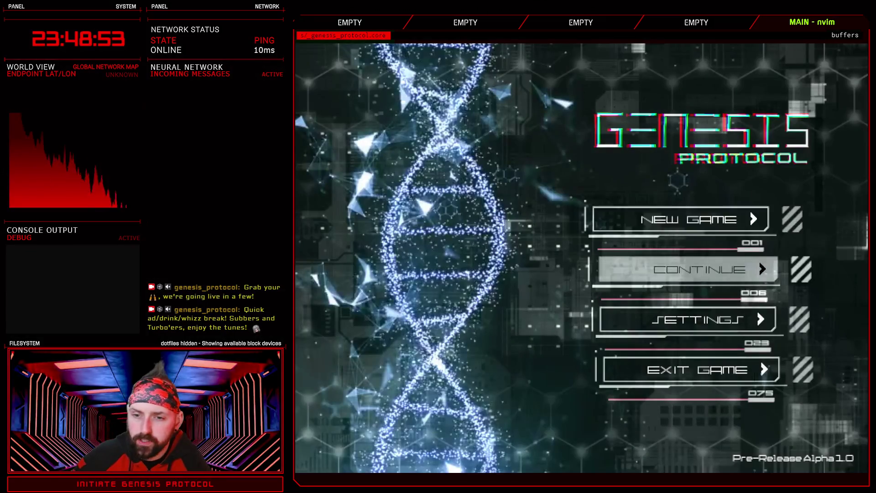
Step: Playtest from a saved game via Continue, then reopen the Sprite_Speedometer script
{"action": "left_click", "coordinate": [685, 268]}
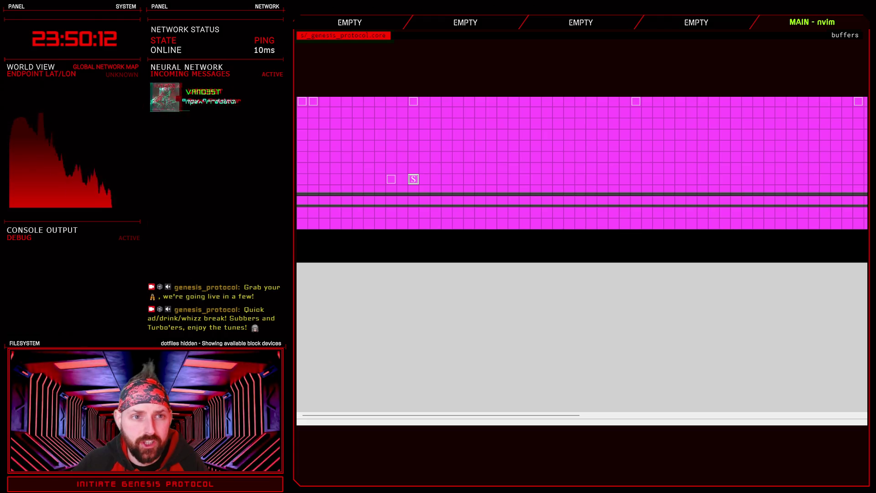
{"action": "key", "text": "F11"}
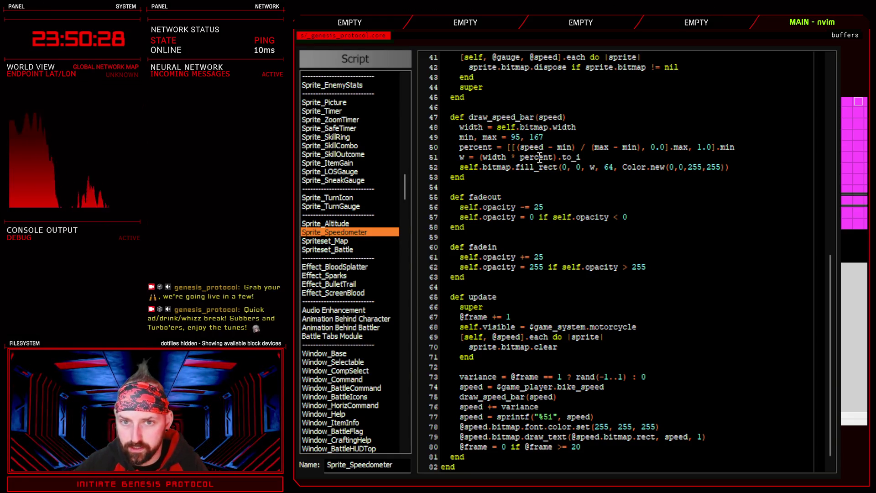
Step: Playtest with New Game, quit to title, Continue into Motorcycle Chase, then pause
{"action": "key", "text": "Escape"}
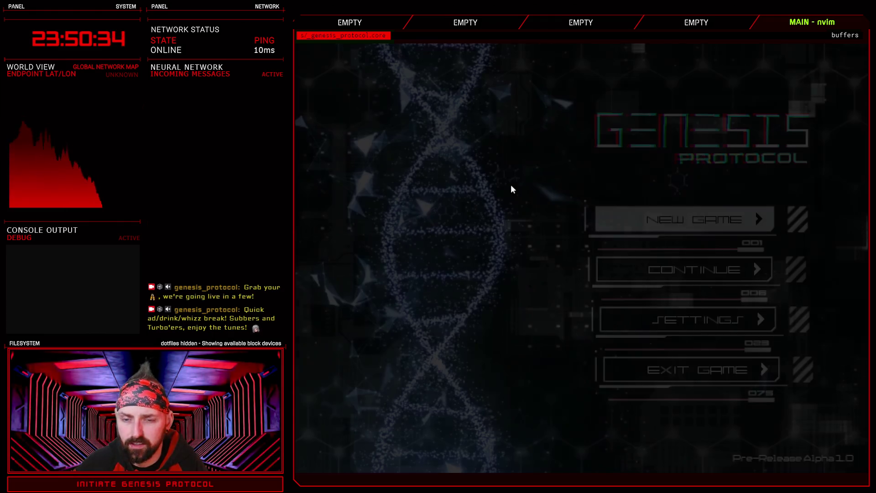
{"action": "key", "text": "Return"}
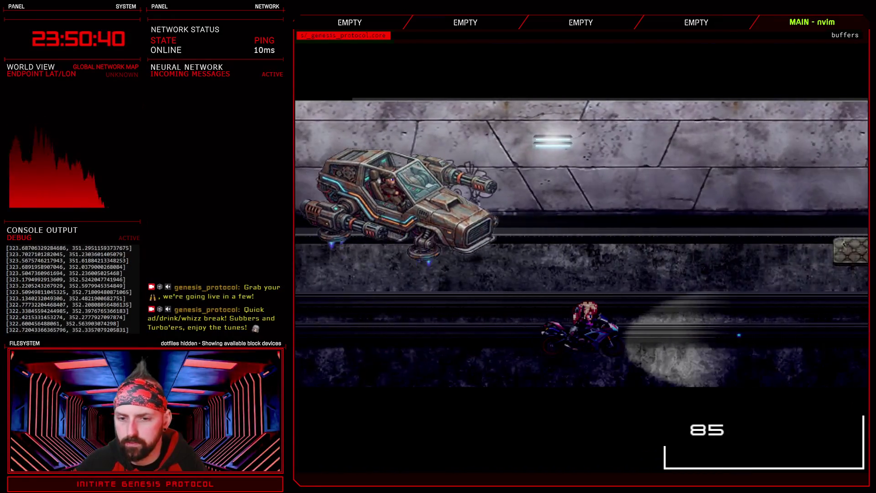
{"action": "key", "text": "Escape"}
{"action": "key", "text": "Return"}
{"action": "key", "text": "Return"}
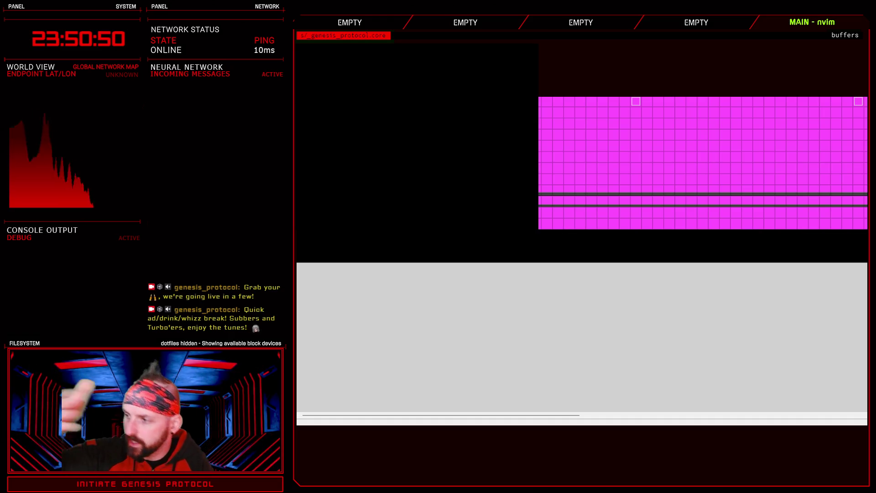
{"action": "key", "text": "Down"}
{"action": "key", "text": "Return"}
{"action": "key", "text": "Return"}
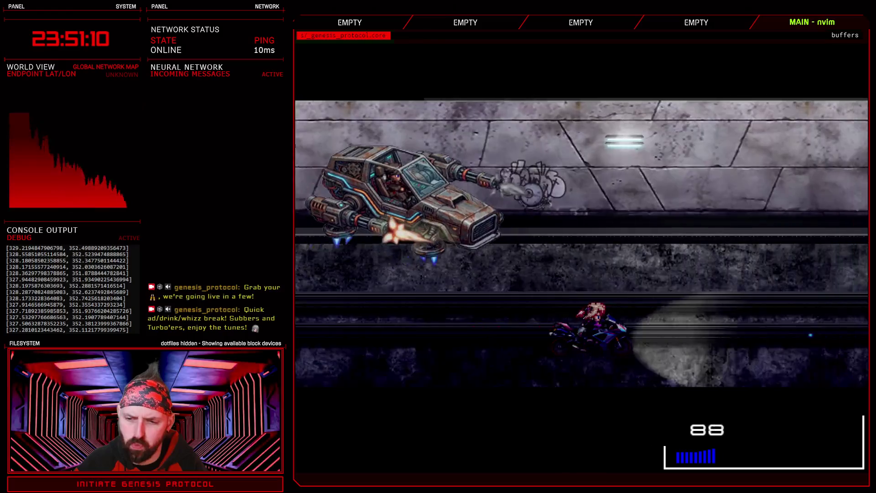
{"action": "key", "text": "Escape"}
Step: Quit the playtest and get back to the Sprite_Speedometer script
{"action": "key", "text": "Up"}
{"action": "key", "text": "Return"}
{"action": "key", "text": "Down"}
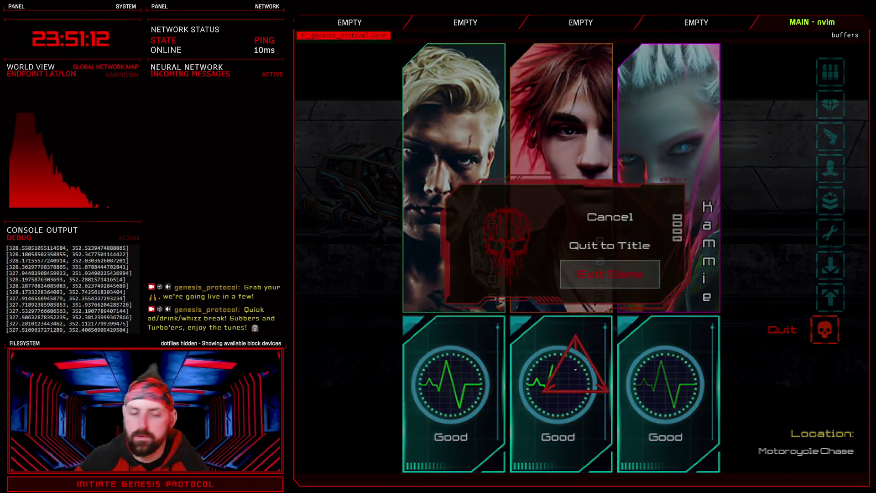
{"action": "key", "text": "Return"}
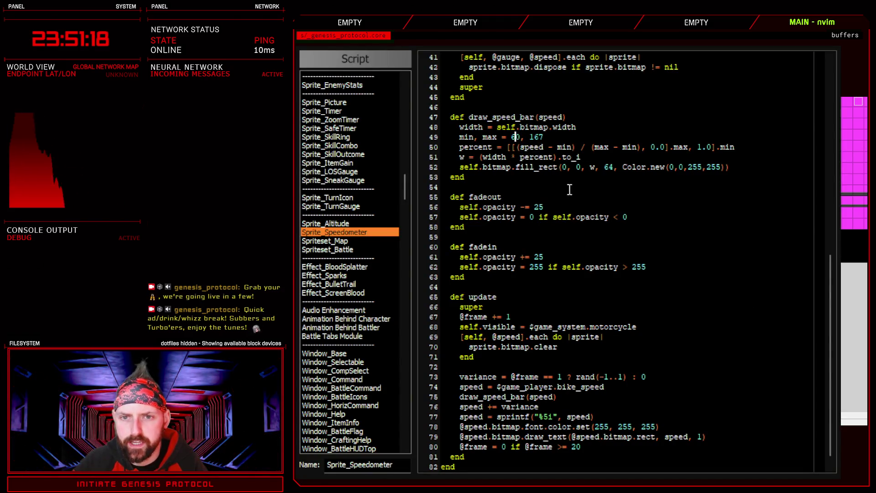
{"action": "scroll", "coordinate": [638, 224], "scroll_direction": "up", "scroll_amount": 2}
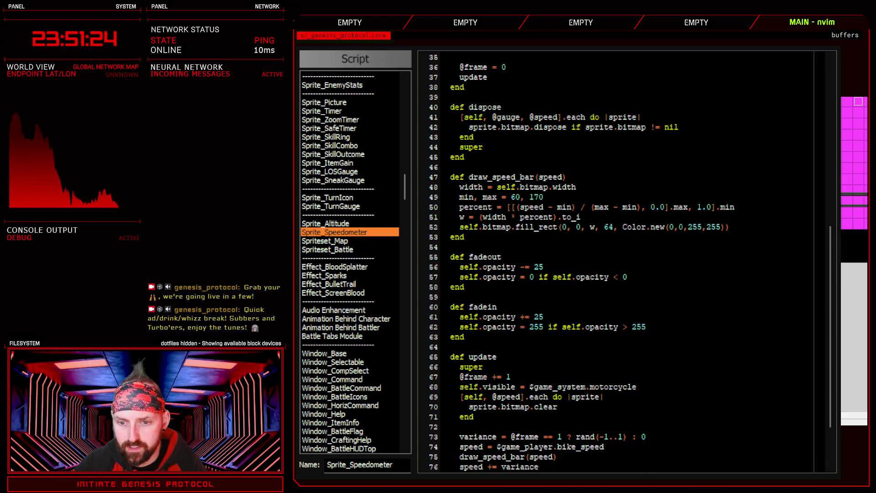
{"action": "key", "text": "Escape"}
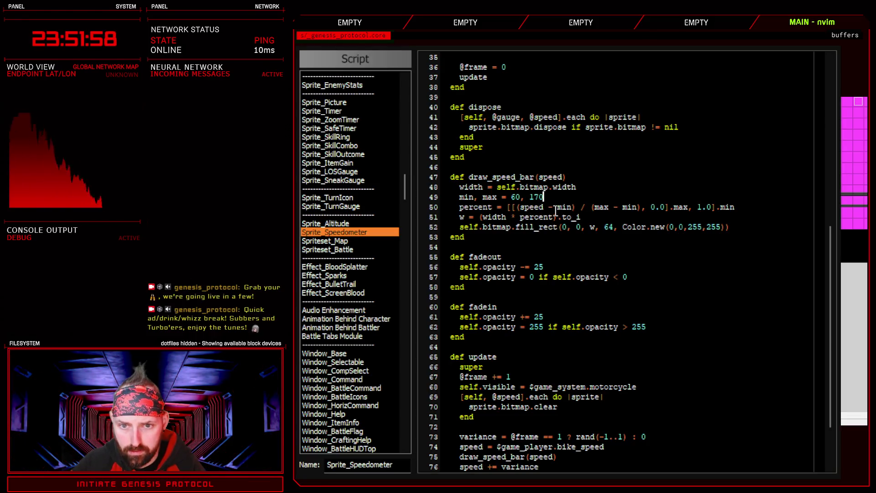
Step: Add 'puts speed' after the min, max line in draw_speed_bar
{"action": "key", "text": "Return"}
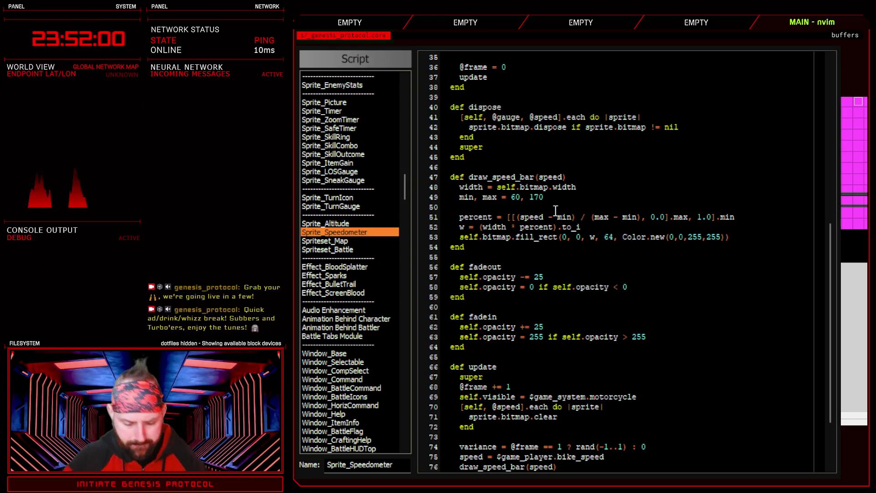
{"action": "type", "text": "uts speed"}
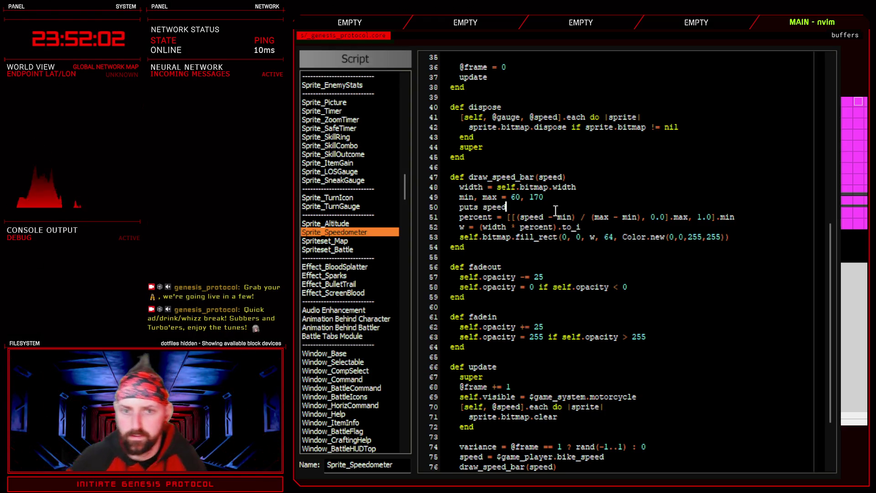
{"action": "key", "text": "alt+Tab"}
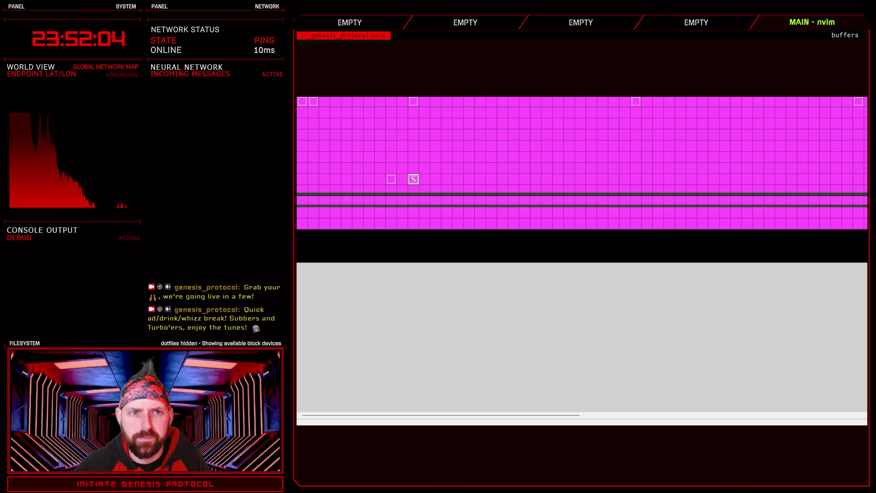
Step: Save the project, playtest into Motorcycle Chase, then pause and quit the game
{"action": "key", "text": "alt+F4"}
{"action": "key", "text": "Return"}
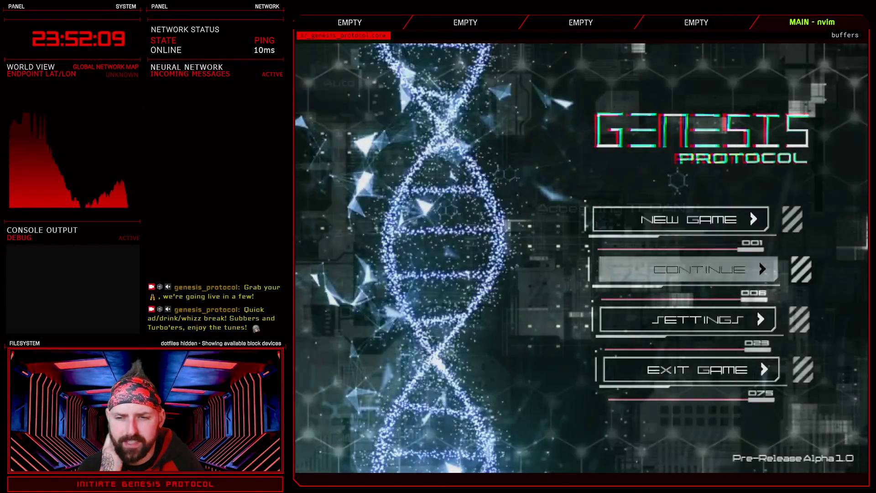
{"action": "left_click", "coordinate": [702, 270]}
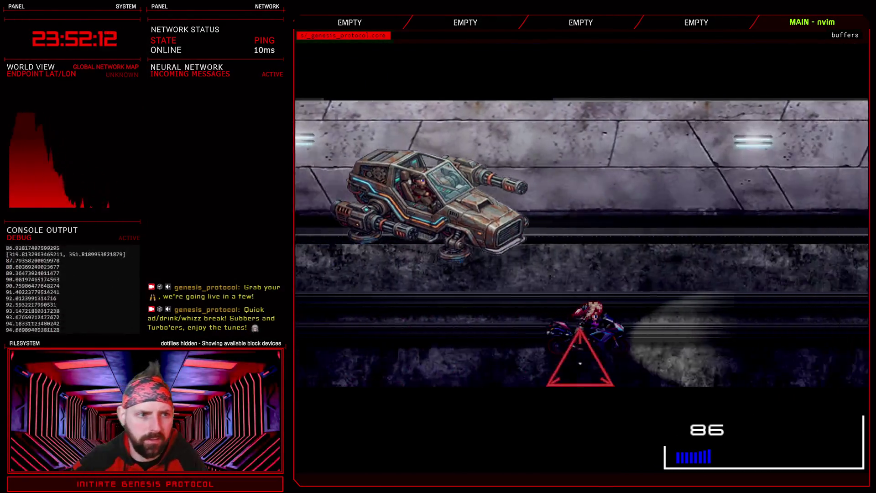
{"action": "key", "text": "Escape"}
{"action": "key", "text": "Down"}
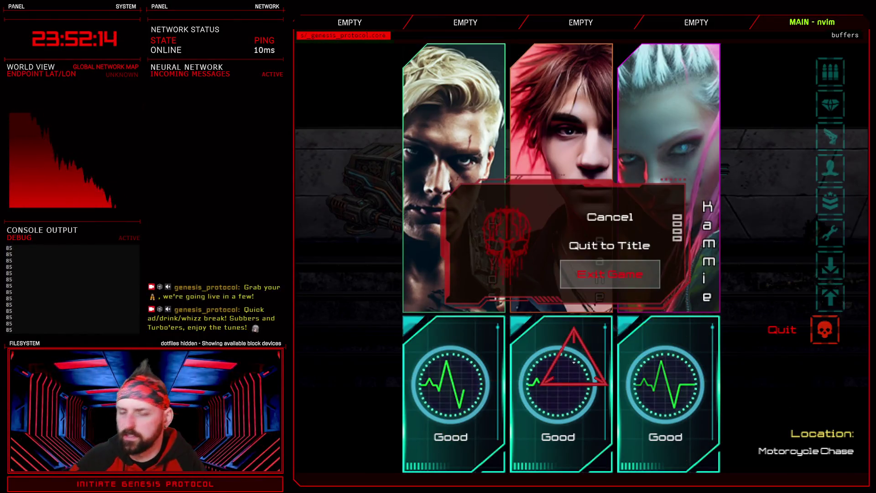
{"action": "key", "text": "Return"}
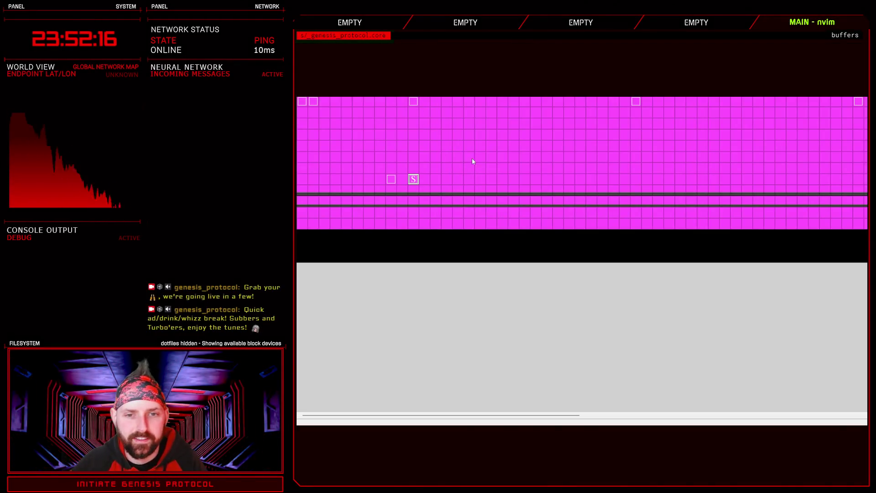
Step: Delete the 'puts [@x, @y]' debug line from Sprite_ChaseReticle and close the editor
{"action": "key", "text": "F11"}
{"action": "scroll", "coordinate": [357, 182], "scroll_direction": "up", "scroll_amount": 6}
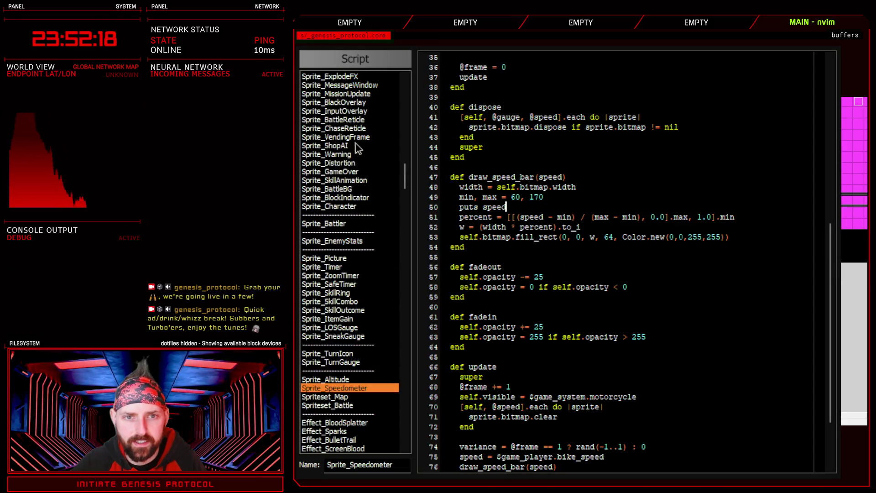
{"action": "left_click", "coordinate": [351, 137]}
{"action": "left_click", "coordinate": [351, 130]}
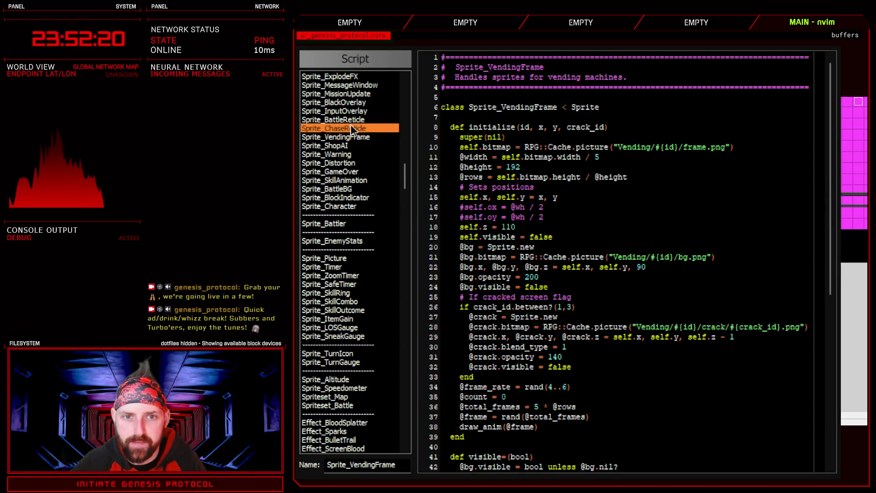
{"action": "left_click", "coordinate": [433, 236]}
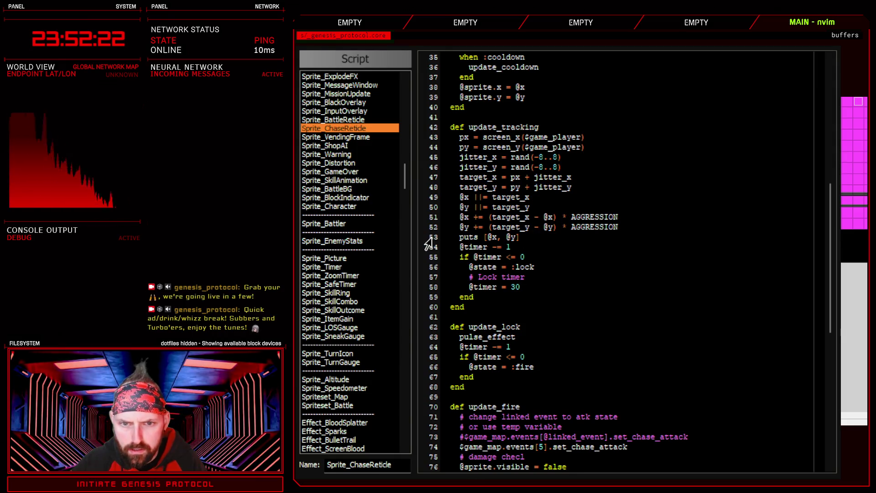
{"action": "key", "text": "Delete"}
{"action": "key", "text": "Escape"}
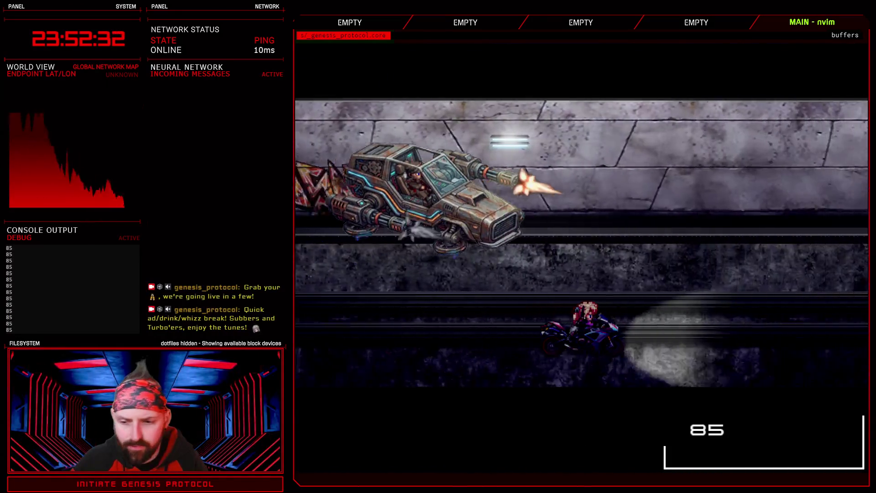
{"action": "left_click", "coordinate": [725, 450]}
{"action": "left_click", "coordinate": [721, 449]}
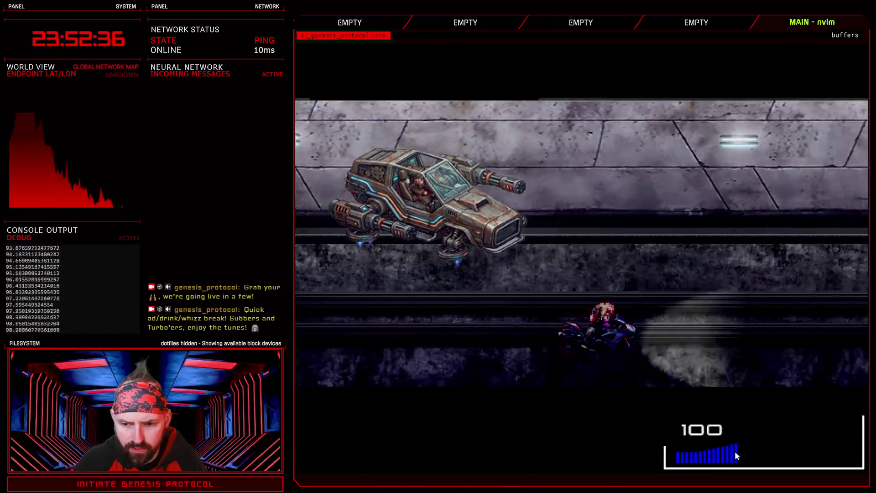
{"action": "left_click", "coordinate": [733, 449]}
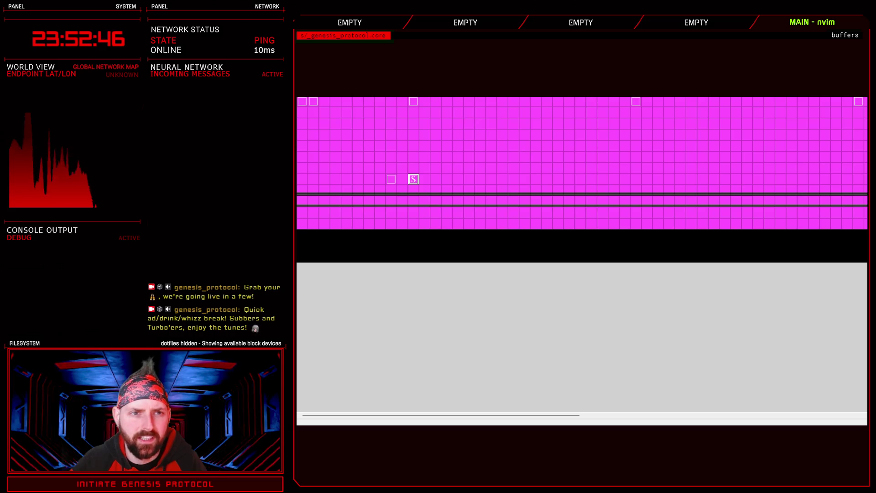
Step: Delete the 'puts speed' line from Sprite_Speedometer's draw_speed_bar
{"action": "key", "text": "F11"}
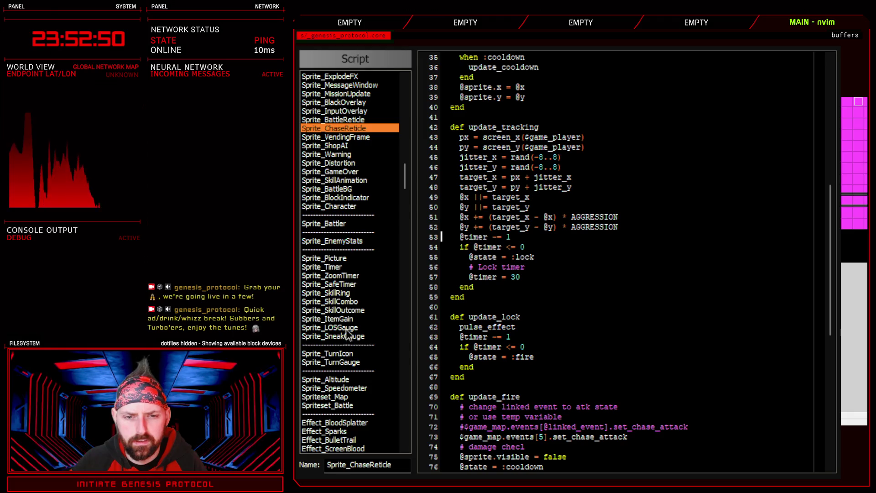
{"action": "left_click", "coordinate": [340, 387]}
{"action": "left_click", "coordinate": [508, 206]}
{"action": "key", "text": "shift+Home"}
{"action": "key", "text": "BackSpace"}
{"action": "key", "text": "BackSpace"}
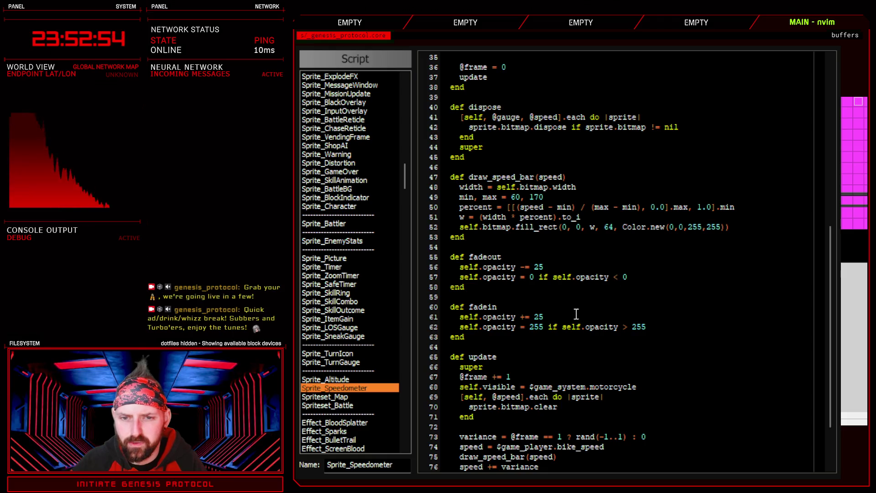
Step: Add 'puts speed' right after the bike_speed line in update and close the editor
{"action": "scroll", "coordinate": [531, 366], "scroll_direction": "down", "scroll_amount": 2}
{"action": "left_click", "coordinate": [483, 348]}
{"action": "key", "text": "Delete"}
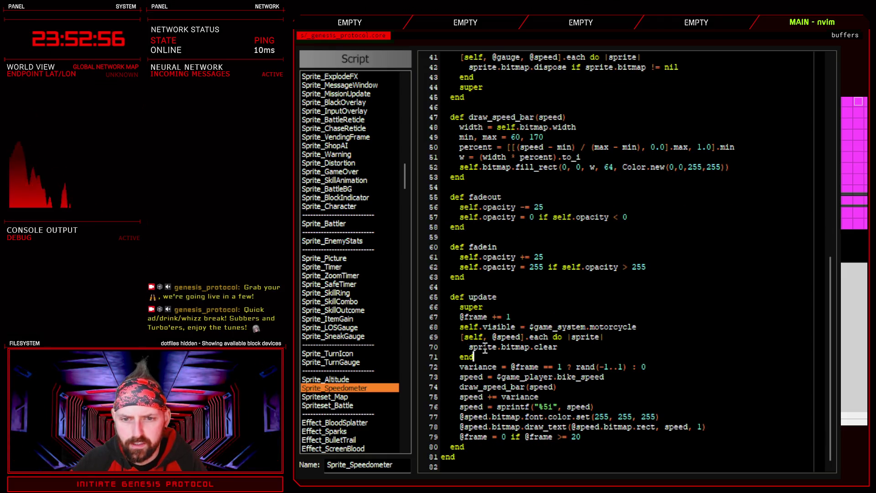
{"action": "mouse_move", "coordinate": [488, 337]}
{"action": "left_mouse_down"}
{"action": "mouse_move", "coordinate": [502, 347]}
{"action": "mouse_move", "coordinate": [491, 366]}
{"action": "mouse_move", "coordinate": [563, 366]}
{"action": "left_mouse_up"}
{"action": "left_click", "coordinate": [597, 377]}
{"action": "left_click_drag", "start_coordinate": [470, 386], "coordinate": [551, 387]}
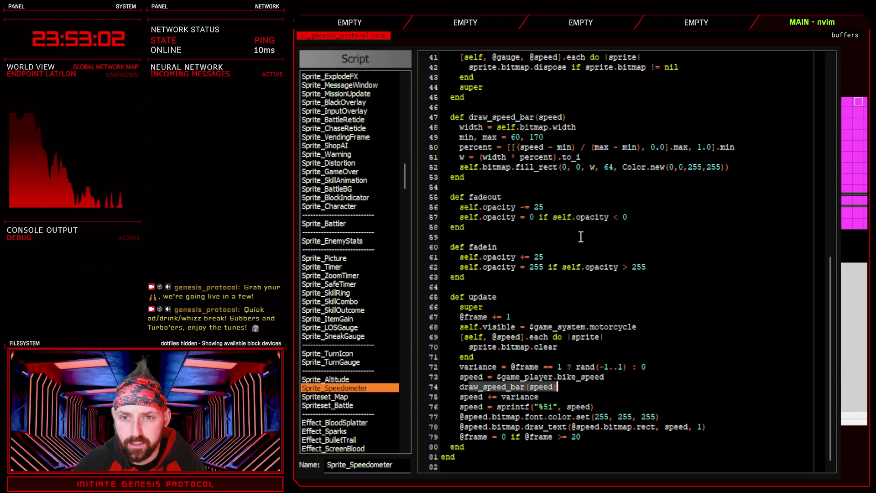
{"action": "left_click", "coordinate": [587, 126]}
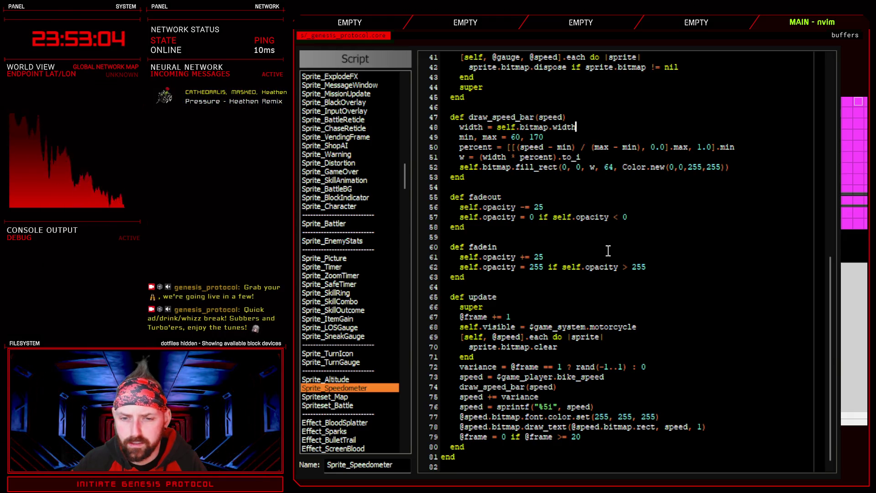
{"action": "key", "text": "Return"}
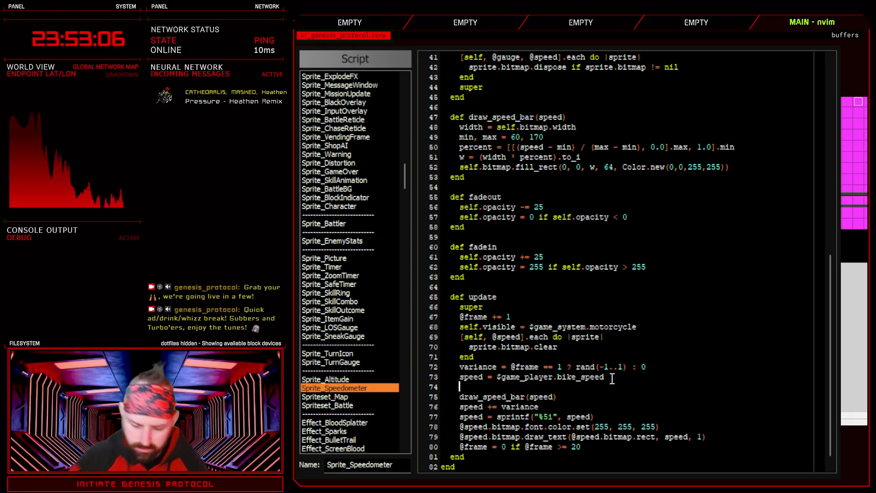
{"action": "type", "text": "uts speed"}
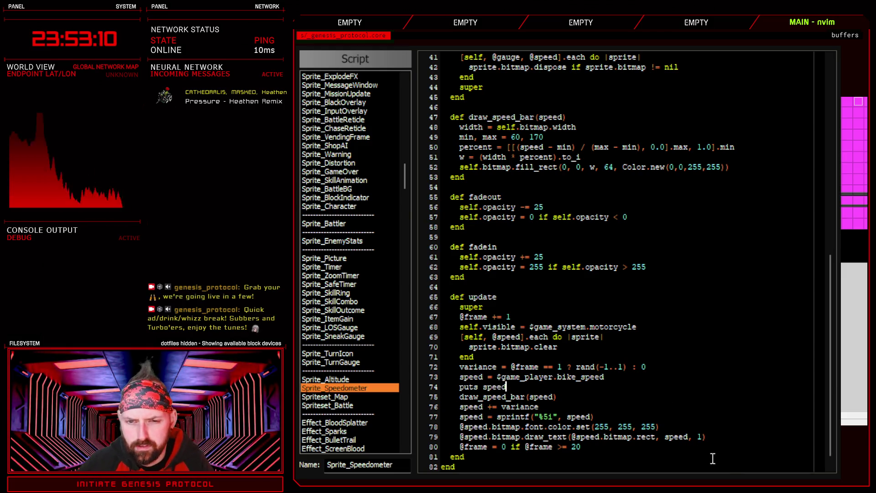
{"action": "key", "text": "F12"}
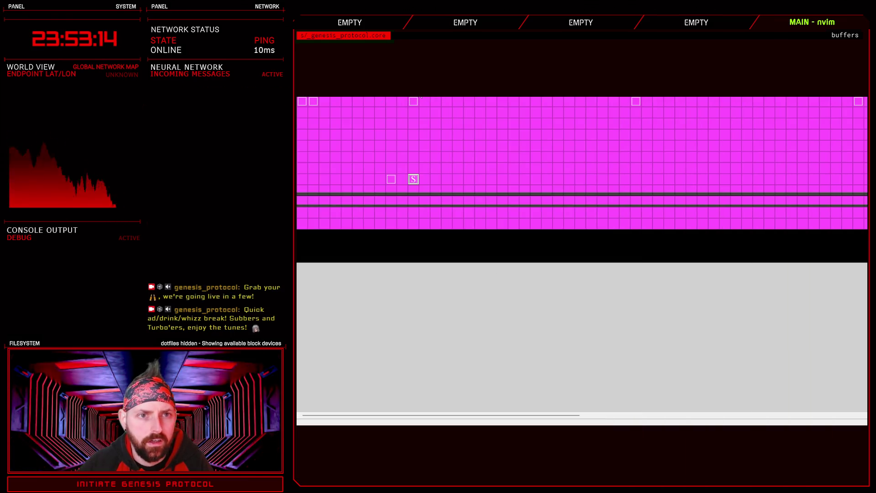
Step: Open and close the Resource Manager and the Script Editor, then launch a playtest with F12
{"action": "key", "text": "F10"}
{"action": "key", "text": "Escape"}
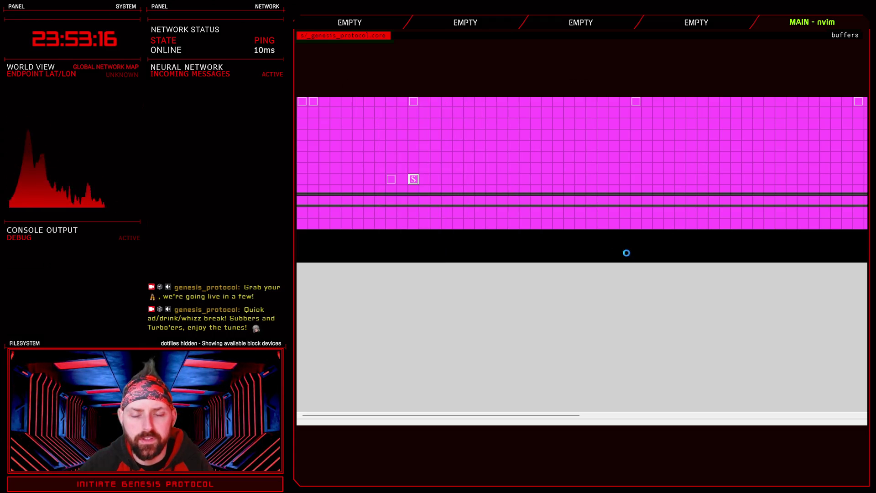
{"action": "key", "text": "F11"}
{"action": "key", "text": "Escape"}
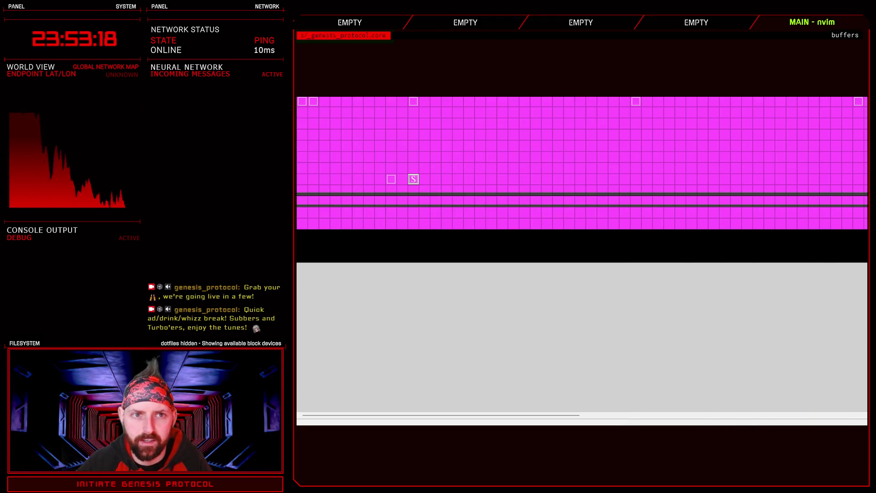
{"action": "key", "text": "F12"}
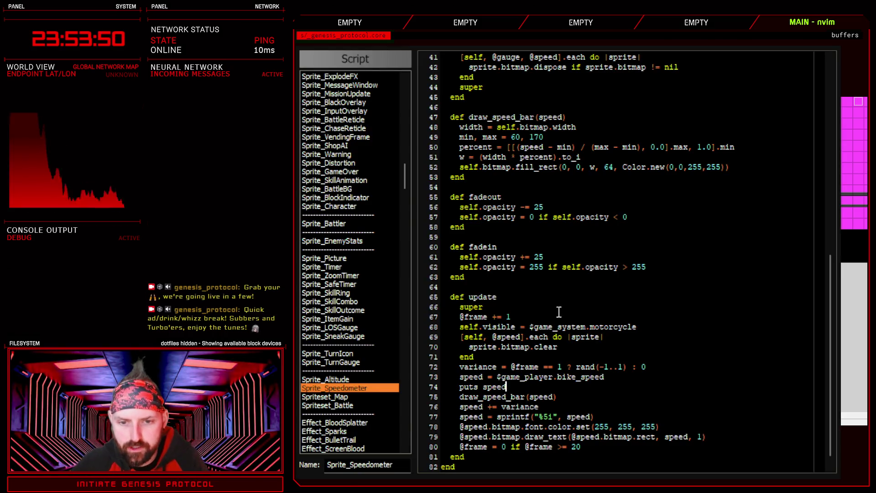
Step: Delete the speed debug print line from update in Sprite_Speedometer
{"action": "key", "text": "shift+Home"}
{"action": "key", "text": "shift+Home"}
{"action": "key", "text": "BackSpace"}
{"action": "key", "text": "BackSpace"}
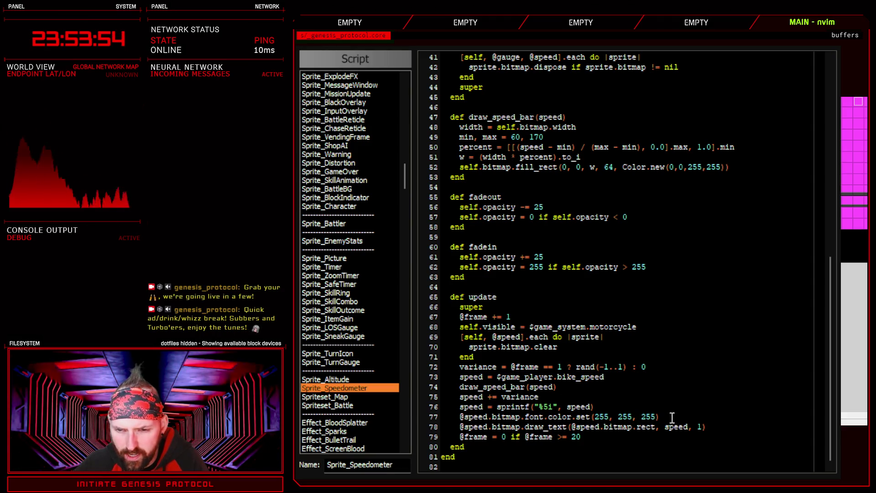
{"action": "left_click", "coordinate": [710, 427]}
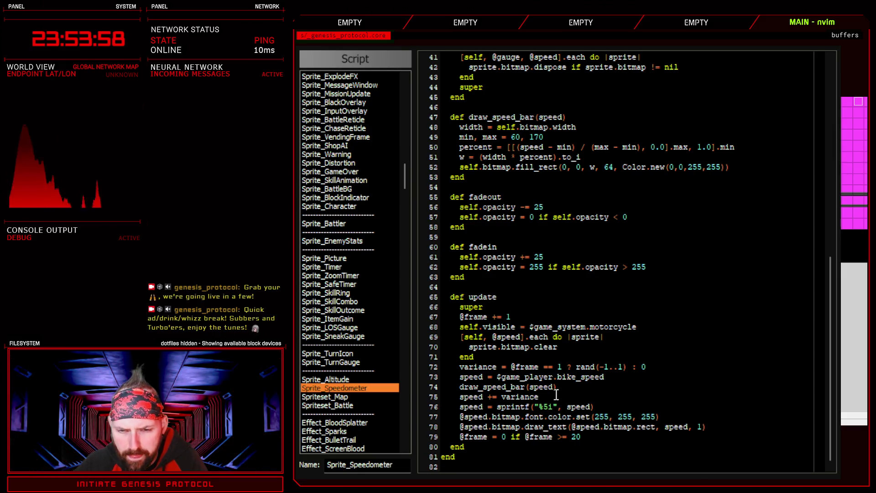
{"action": "left_click", "coordinate": [603, 406]}
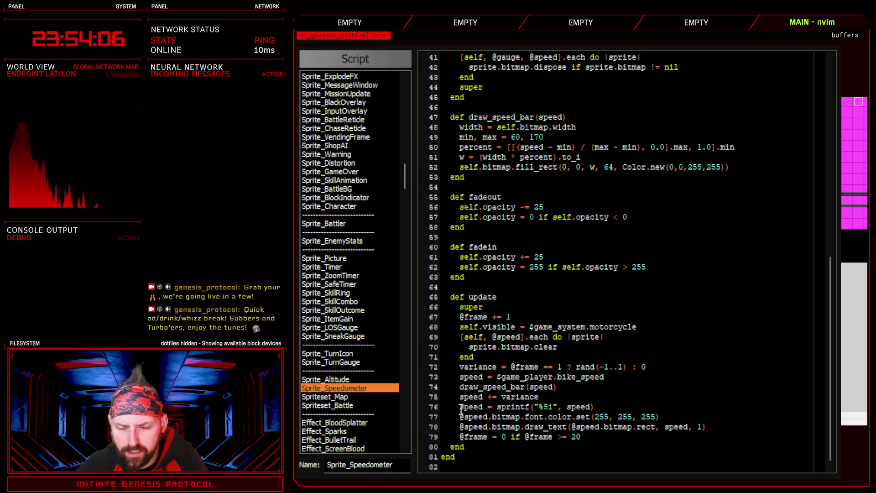
Step: Review the speed formatting line and the 224×64 speed text bitmap, then switch to the gauge image
{"action": "left_click_drag", "start_coordinate": [461, 409], "coordinate": [595, 406]}
{"action": "left_click", "coordinate": [622, 407]}
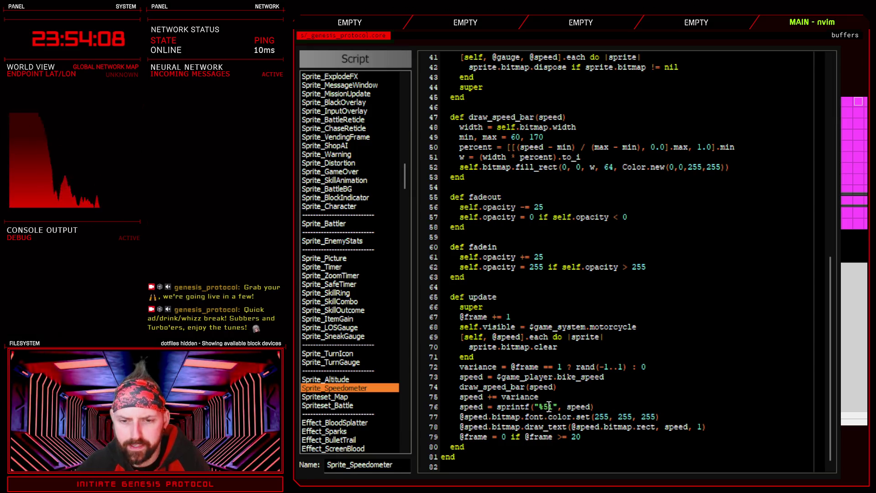
{"action": "left_click_drag", "start_coordinate": [461, 407], "coordinate": [595, 407]}
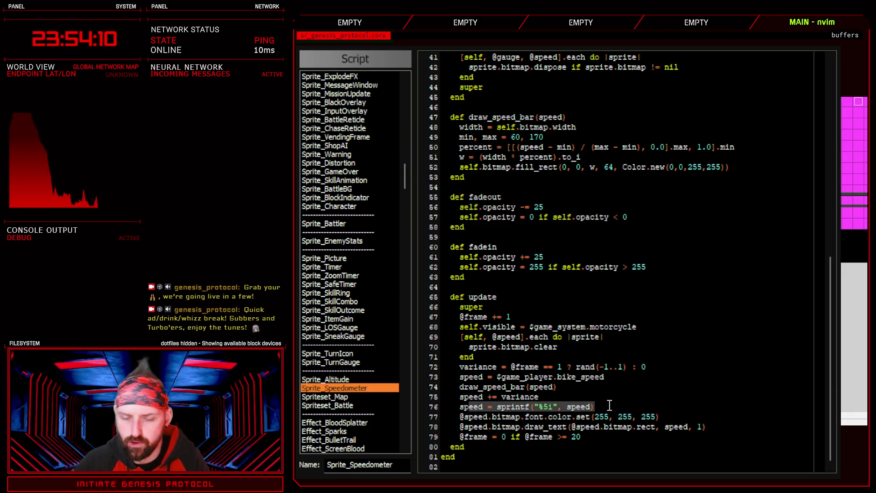
{"action": "scroll", "coordinate": [630, 343], "scroll_direction": "up", "scroll_amount": 13}
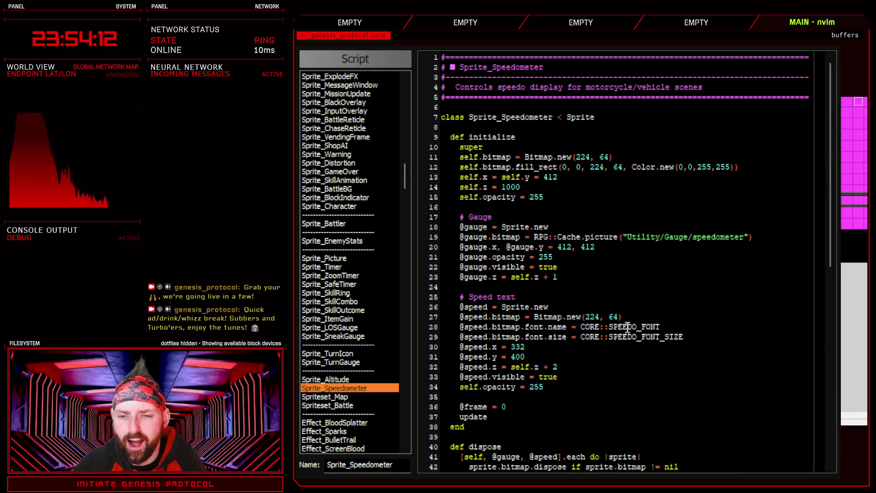
{"action": "left_click_drag", "start_coordinate": [599, 316], "coordinate": [590, 316]}
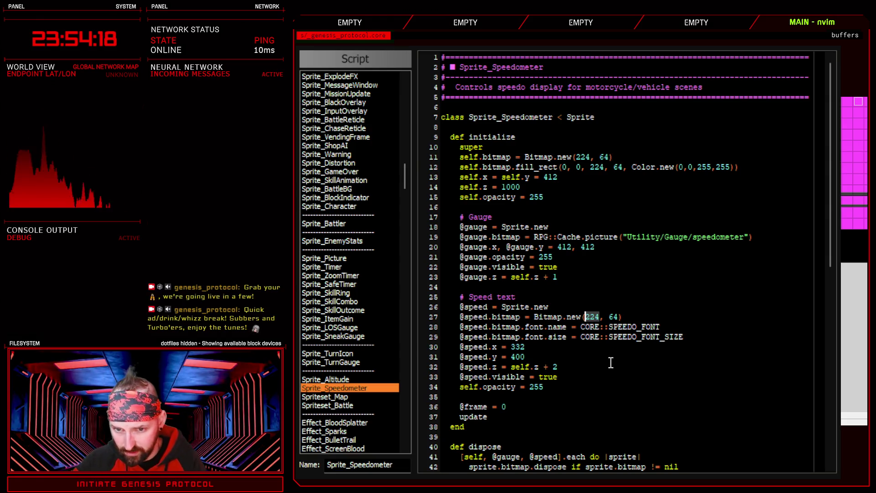
{"action": "double_click", "coordinate": [612, 316]}
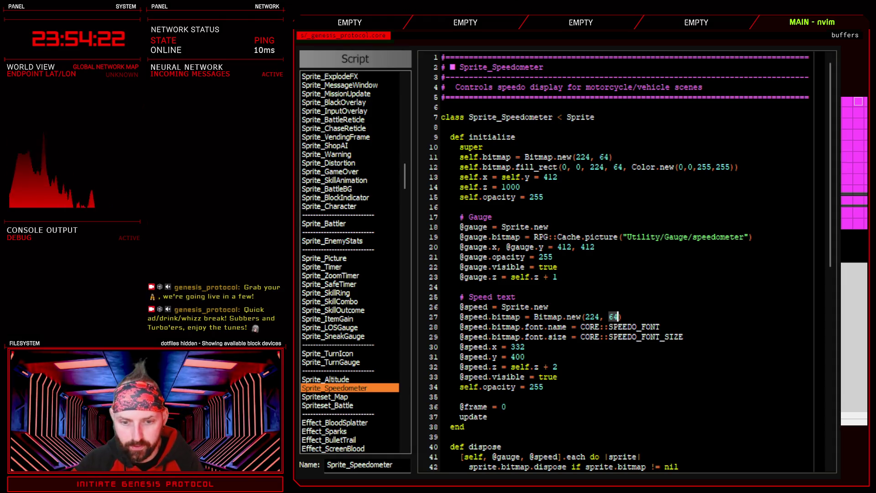
{"action": "key", "text": "alt+Tab"}
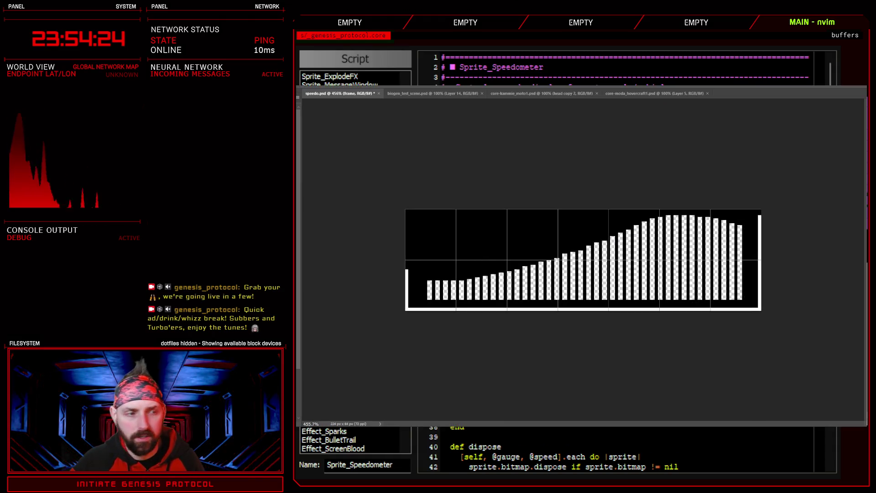
Step: Marquee-select the gauge's upper-left area to measure it, then return to Sprite_Speedometer
{"action": "mouse_move", "coordinate": [399, 208]}
{"action": "left_mouse_down"}
{"action": "mouse_move", "coordinate": [513, 242]}
{"action": "mouse_move", "coordinate": [524, 259]}
{"action": "mouse_move", "coordinate": [544, 257]}
{"action": "left_mouse_up"}
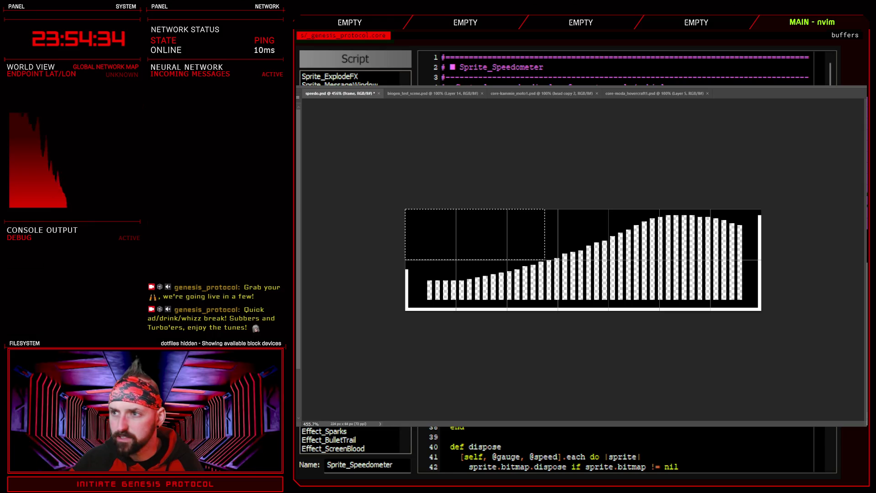
{"action": "key", "text": "alt+Tab"}
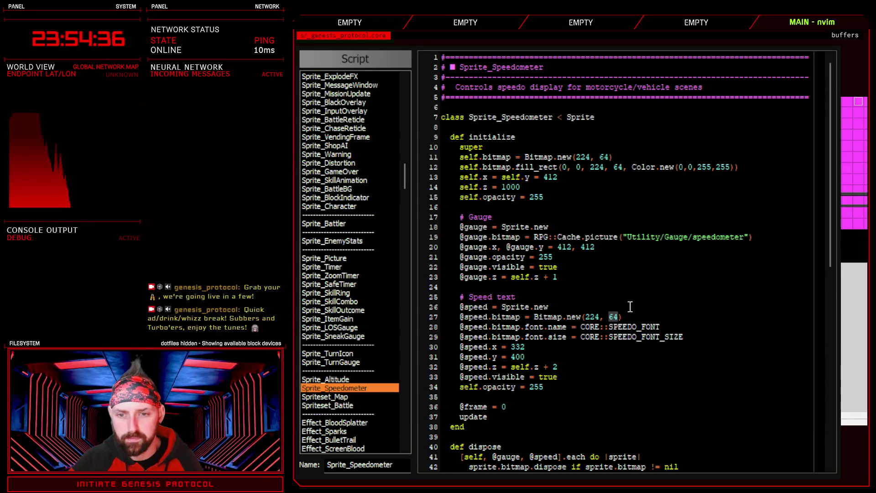
Step: Change line 27 to Bitmap.new(88, 32) for the speed text and start a playtest
{"action": "type", "text": "32"}
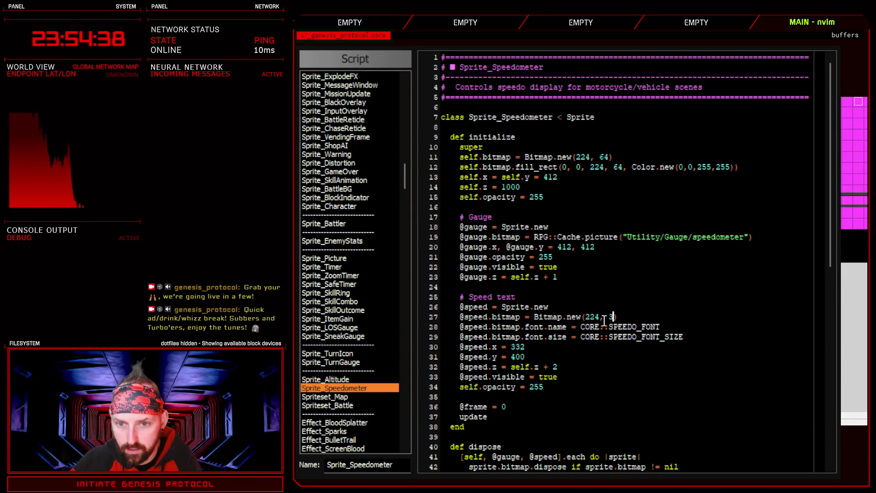
{"action": "double_click", "coordinate": [590, 316]}
{"action": "type", "text": "88"}
{"action": "left_click", "coordinate": [645, 321]}
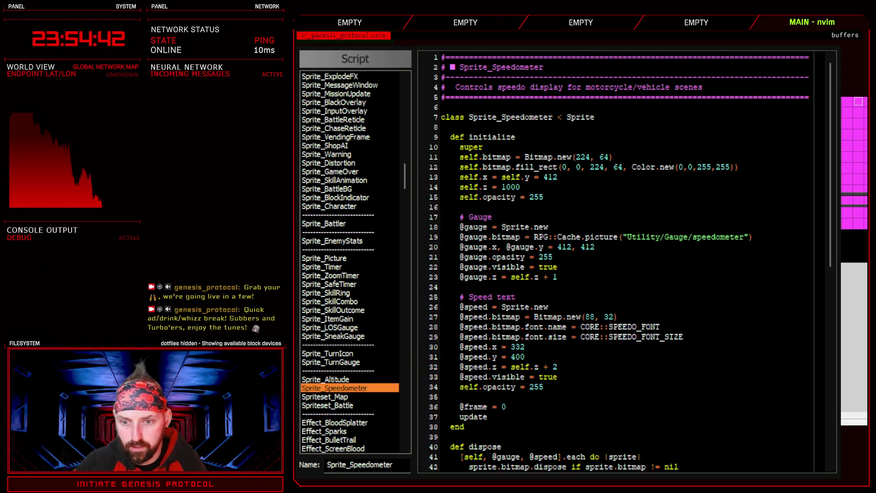
{"action": "key", "text": "F12"}
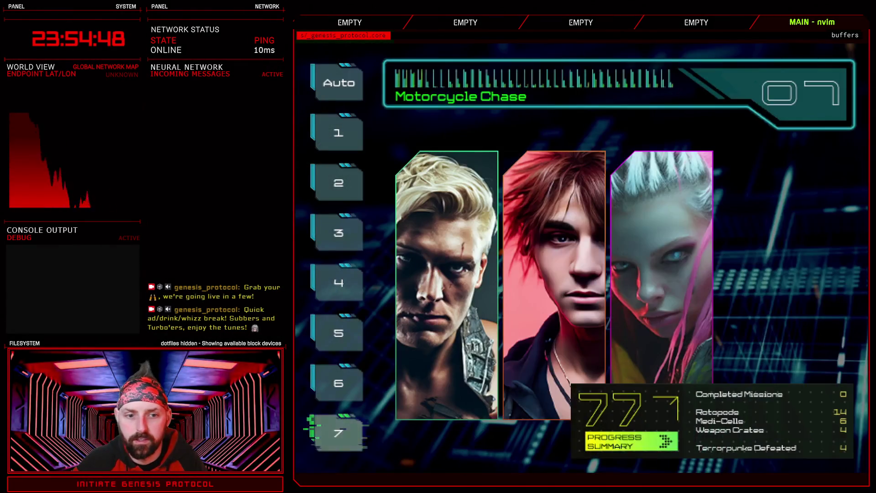
Step: Load the Motorcycle Chase save to check the speed readout, then quit via Exit Game
{"action": "key", "text": "Return"}
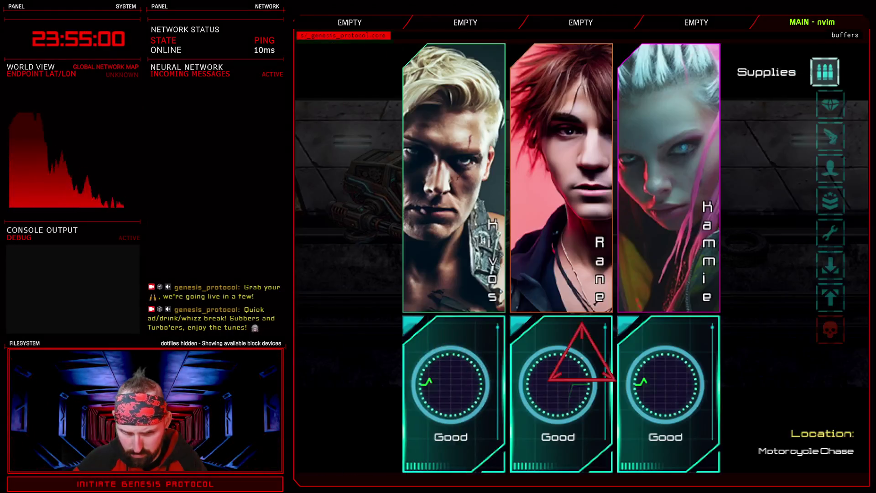
{"action": "key", "text": "Up"}
{"action": "key", "text": "Return"}
{"action": "key", "text": "Down"}
{"action": "key", "text": "Return"}
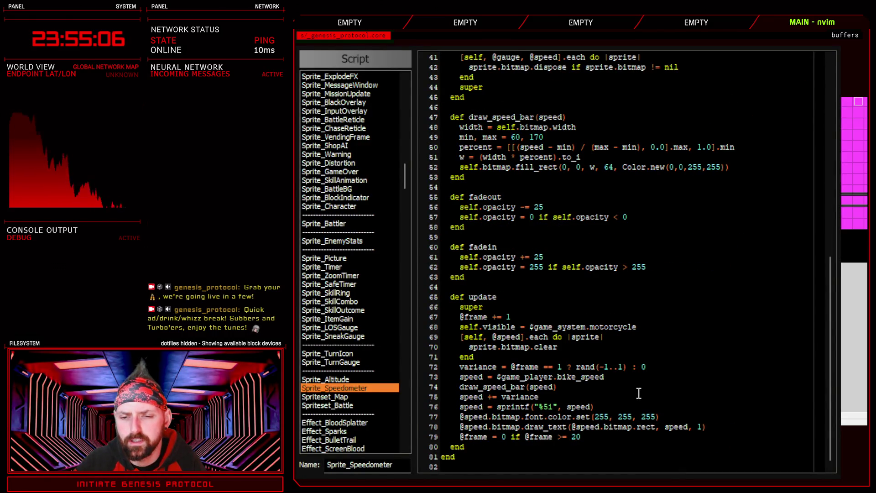
Step: Copy '224, 64' from line 11 and paste it over '88, 32' on line 27
{"action": "scroll", "coordinate": [629, 395], "scroll_direction": "up", "scroll_amount": 10}
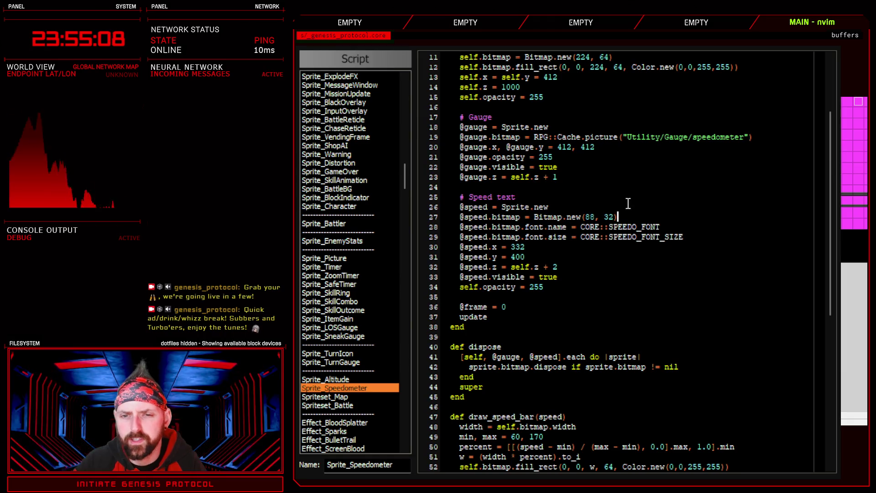
{"action": "left_click", "coordinate": [621, 217]}
{"action": "scroll", "coordinate": [594, 342], "scroll_direction": "up", "scroll_amount": 3}
{"action": "left_click_drag", "start_coordinate": [576, 157], "coordinate": [609, 156]}
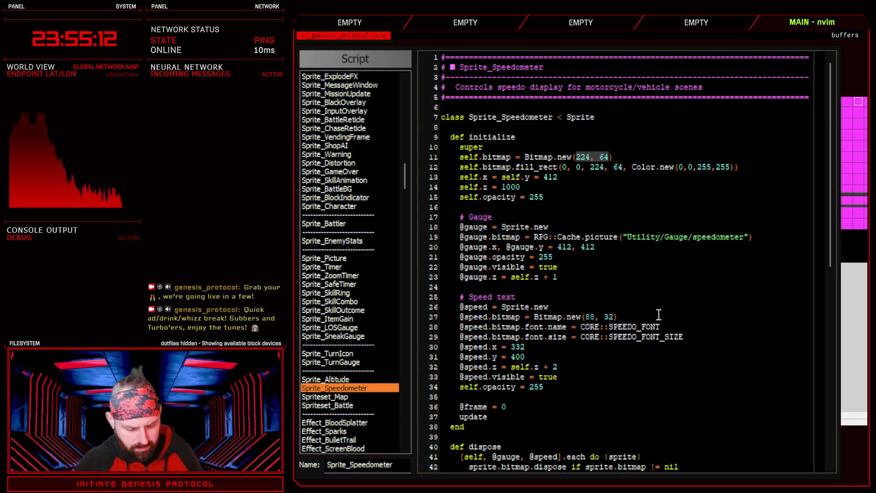
{"action": "left_click_drag", "start_coordinate": [586, 317], "coordinate": [614, 316]}
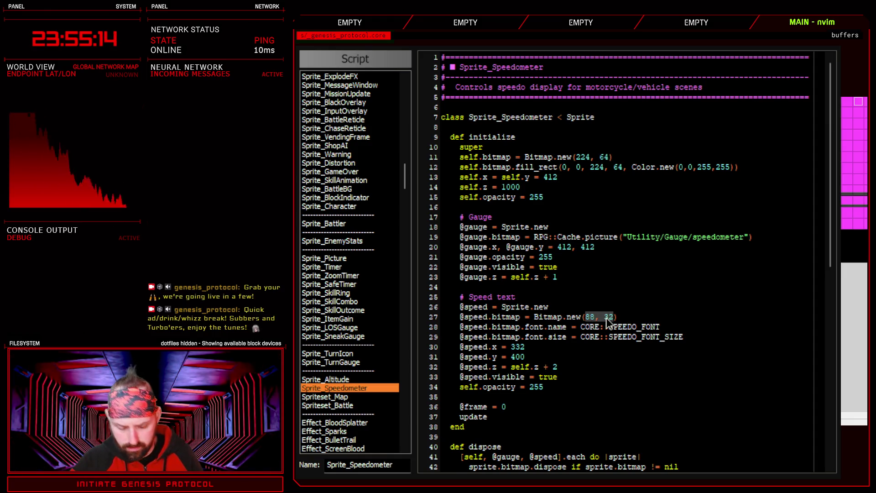
{"action": "key", "text": "p"}
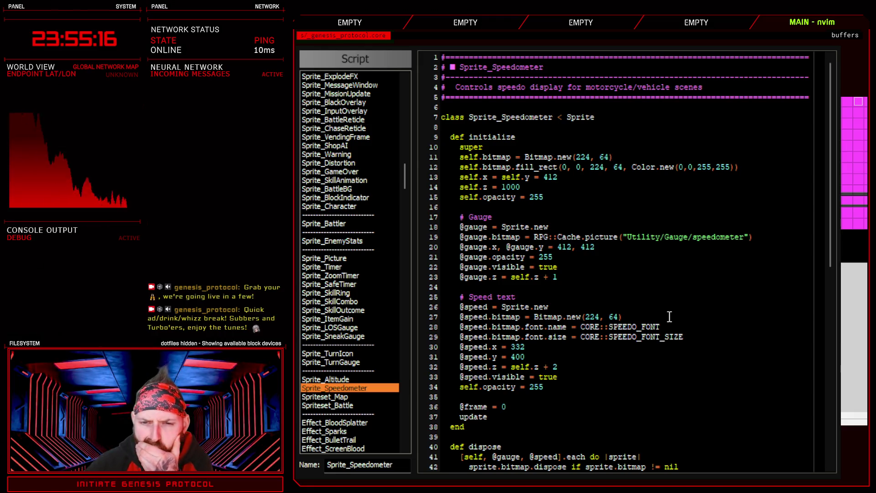
Step: Review the speed text setup, the fill_rect call, the bitmap-clearing loop and the draw_speed_bar lines
{"action": "left_click", "coordinate": [556, 366]}
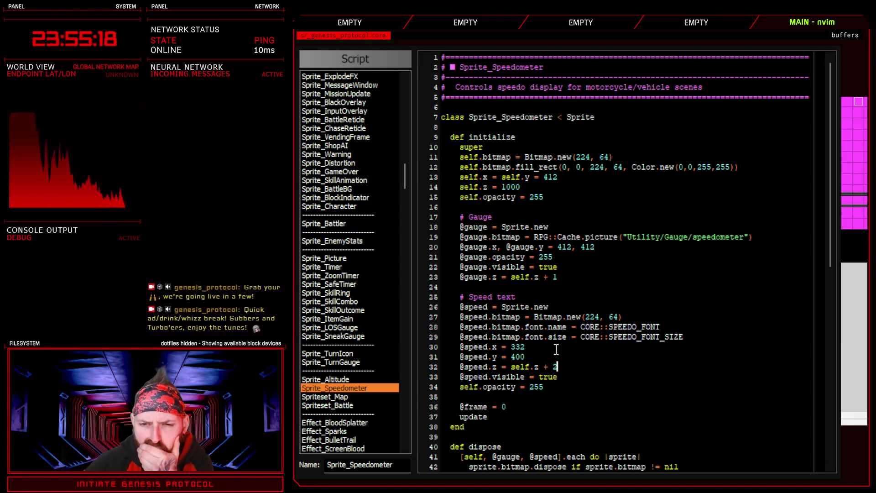
{"action": "left_click_drag", "start_coordinate": [511, 314], "coordinate": [529, 361]}
{"action": "left_click", "coordinate": [567, 366]}
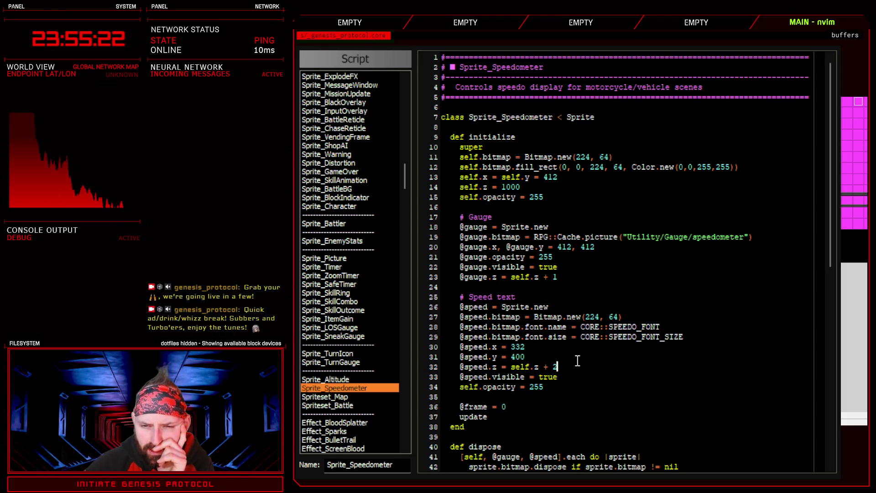
{"action": "scroll", "coordinate": [577, 360], "scroll_direction": "down", "scroll_amount": 8}
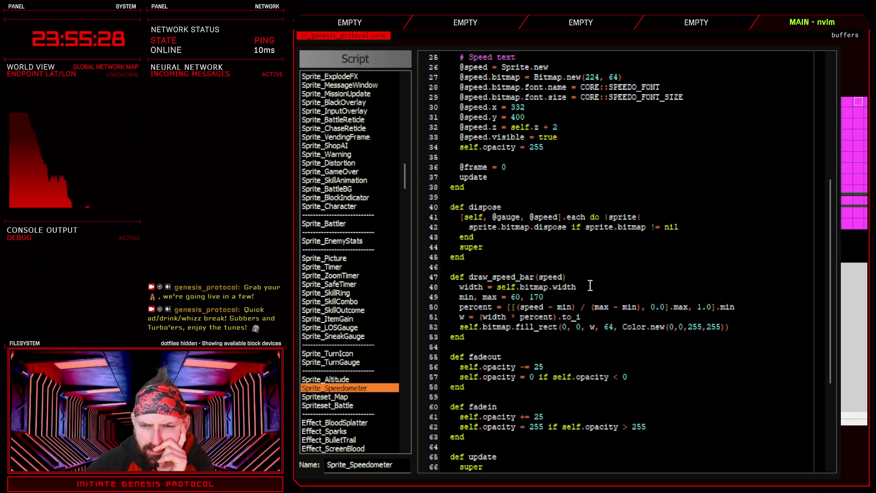
{"action": "left_click_drag", "start_coordinate": [489, 328], "coordinate": [761, 330]}
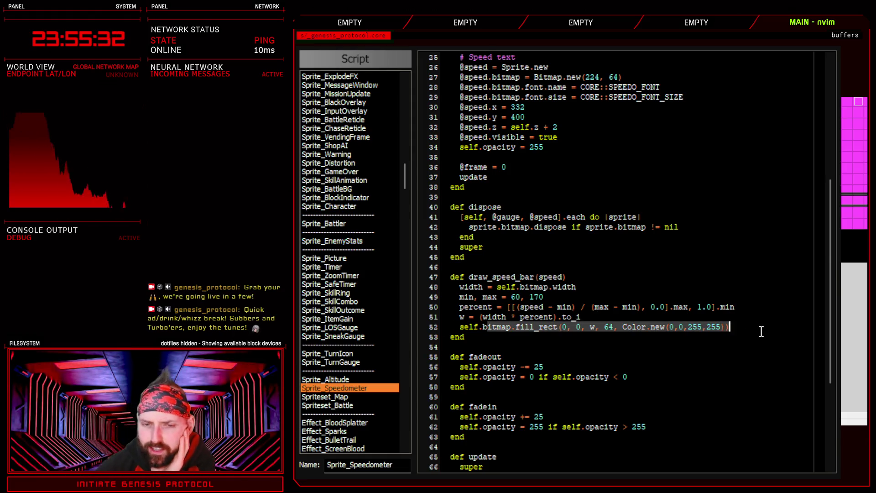
{"action": "scroll", "coordinate": [761, 331], "scroll_direction": "down", "scroll_amount": 5}
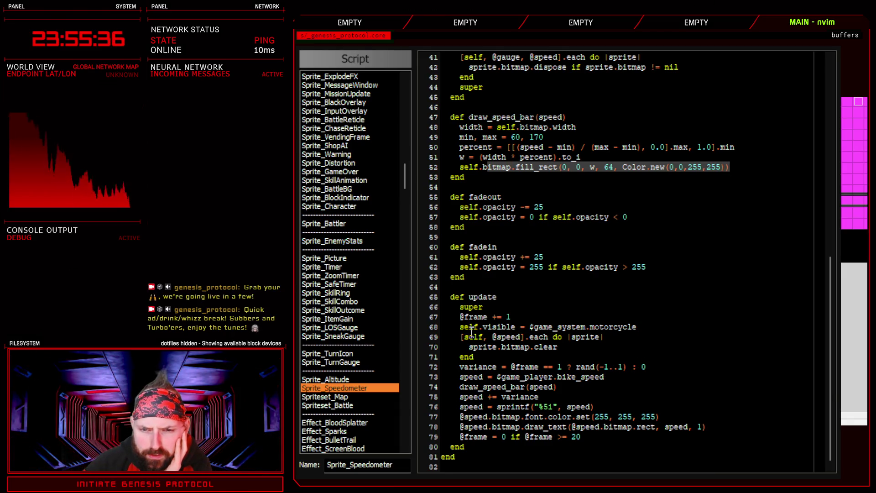
{"action": "mouse_move", "coordinate": [485, 356]}
{"action": "left_mouse_down"}
{"action": "mouse_move", "coordinate": [464, 339]}
{"action": "mouse_move", "coordinate": [434, 340]}
{"action": "left_mouse_up"}
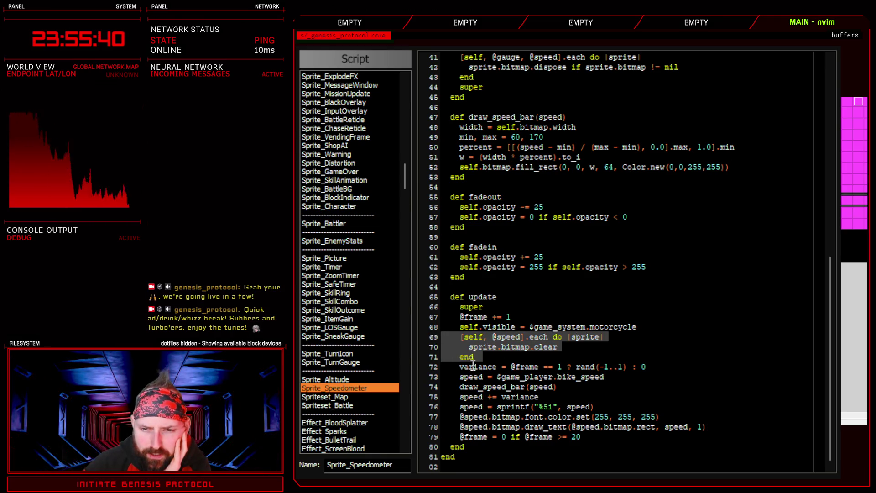
{"action": "left_click_drag", "start_coordinate": [472, 367], "coordinate": [557, 387]}
{"action": "left_click", "coordinate": [488, 356]}
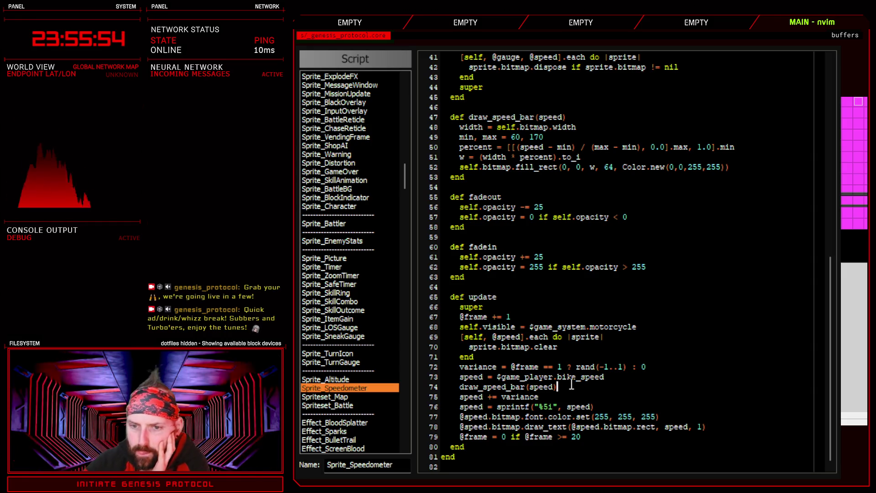
Step: Comment out the speed draw_text line on line 78 with '#'
{"action": "left_click_drag", "start_coordinate": [571, 427], "coordinate": [662, 428]}
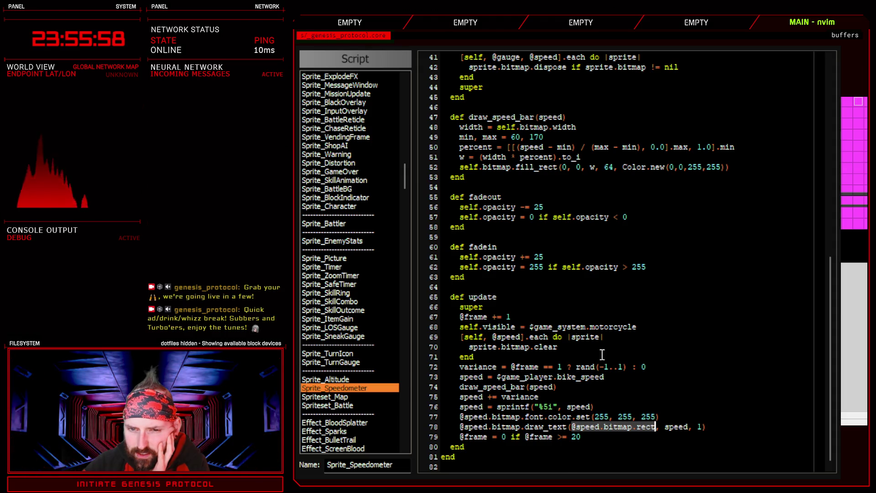
{"action": "scroll", "coordinate": [553, 327], "scroll_direction": "up", "scroll_amount": 10}
{"action": "scroll", "coordinate": [554, 328], "scroll_direction": "down", "scroll_amount": 6}
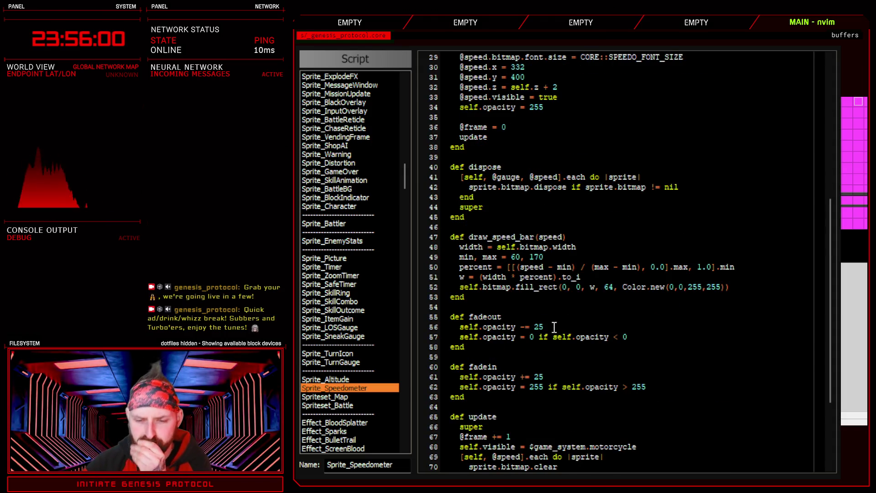
{"action": "scroll", "coordinate": [554, 327], "scroll_direction": "down", "scroll_amount": 4}
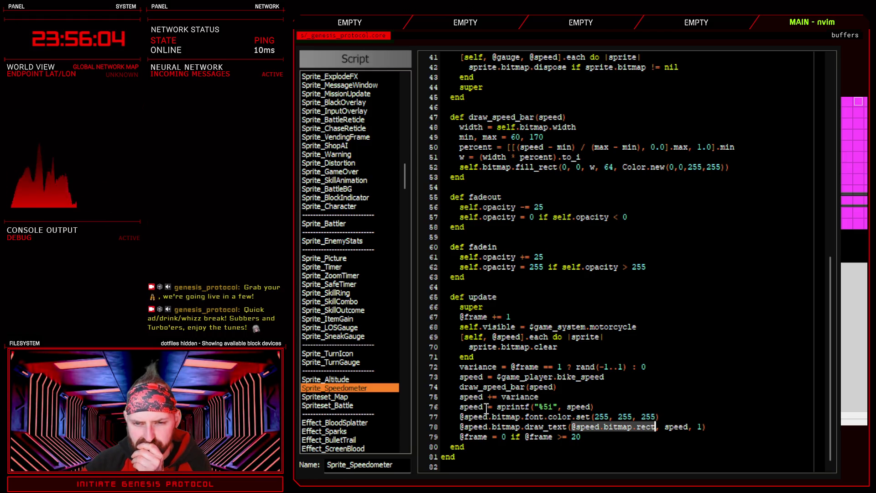
{"action": "left_click", "coordinate": [462, 425]}
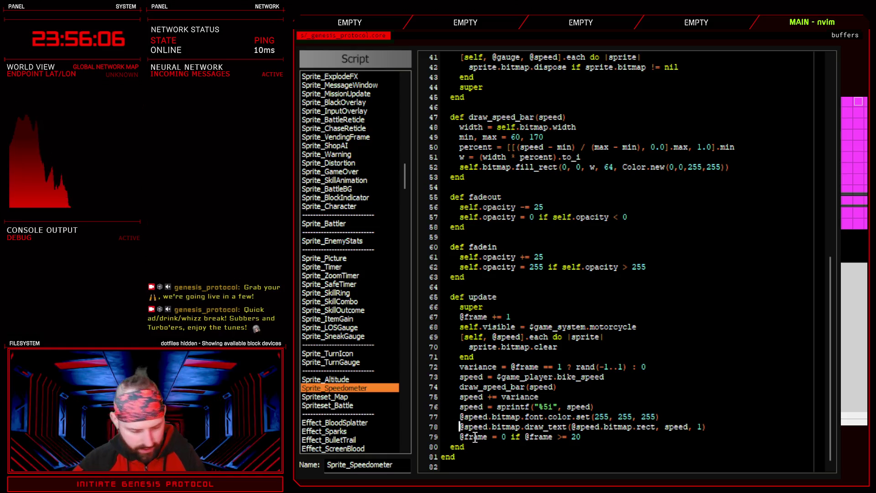
{"action": "type", "text": "#"}
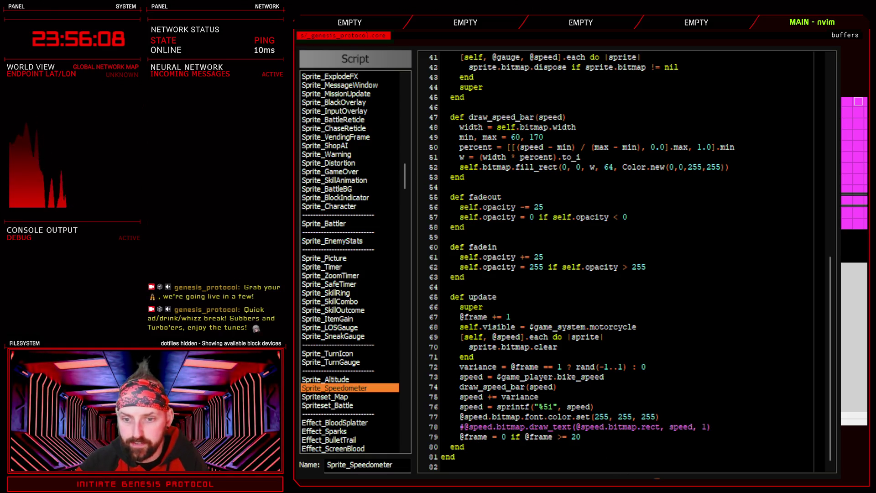
{"action": "key", "text": "F12"}
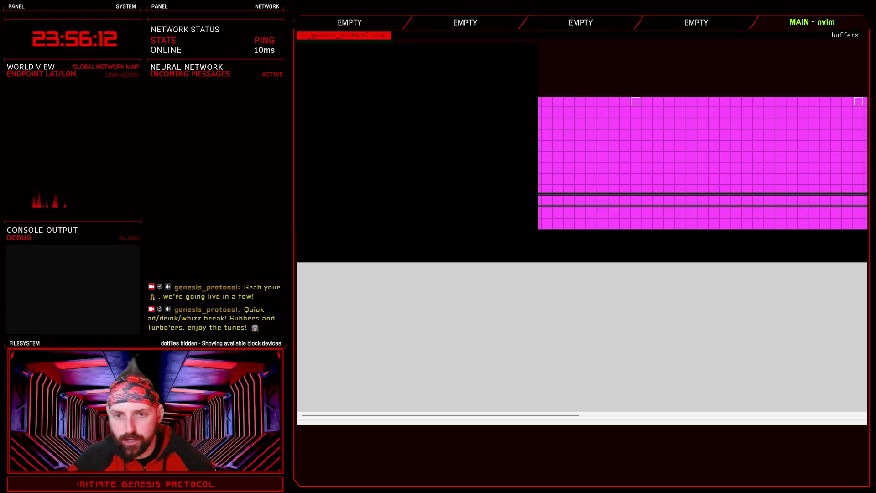
{"action": "key", "text": "Return"}
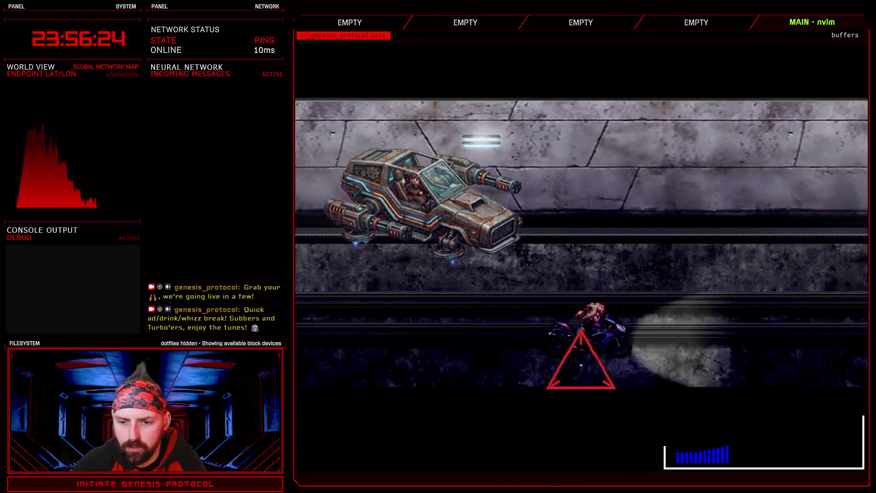
{"action": "key", "text": "Escape"}
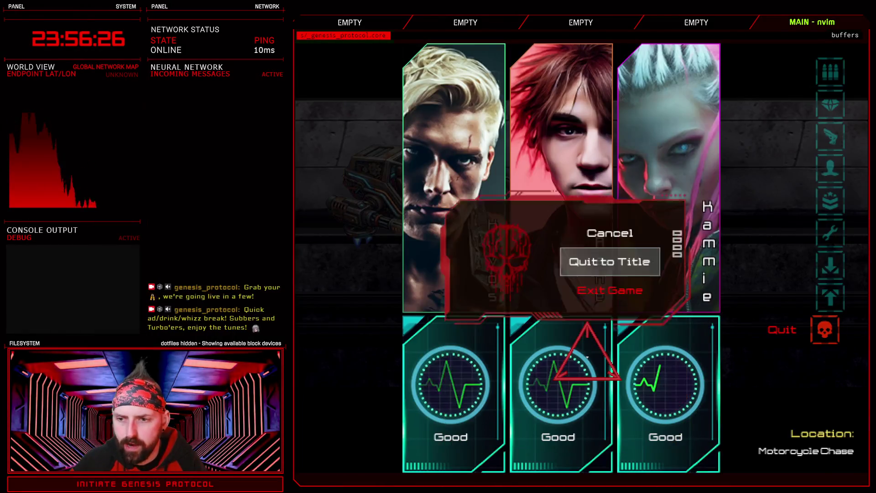
{"action": "left_click", "coordinate": [610, 276]}
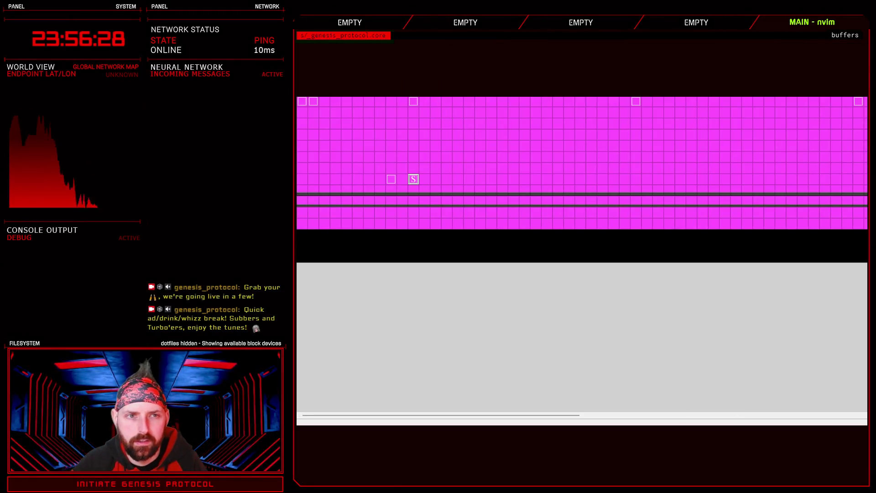
{"action": "key", "text": "F11"}
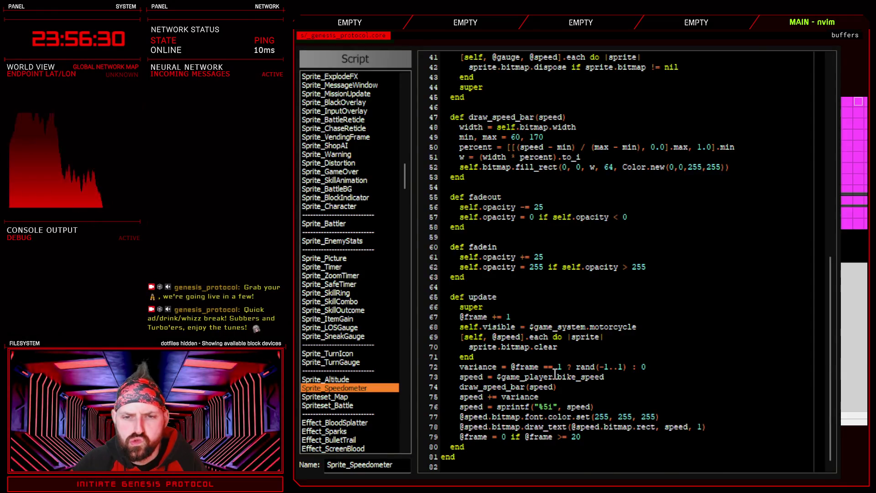
Step: Add a 'puts percent' line after the percent calculation in draw_speed_bar and leave the editor
{"action": "scroll", "coordinate": [593, 402], "scroll_direction": "down", "scroll_amount": 4}
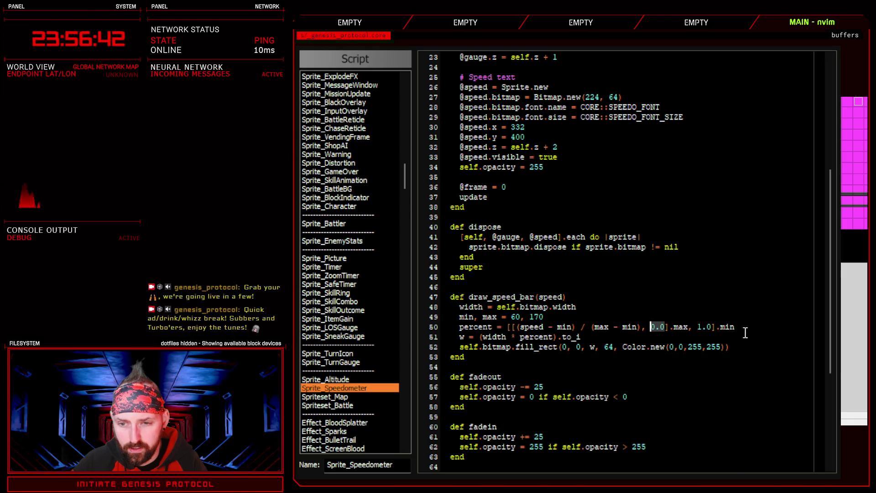
{"action": "key", "text": "Return"}
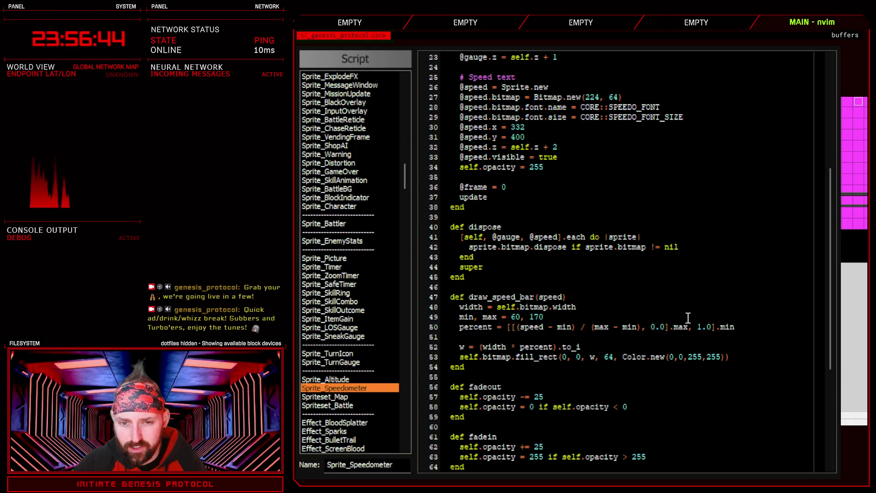
{"action": "type", "text": "puts percent"}
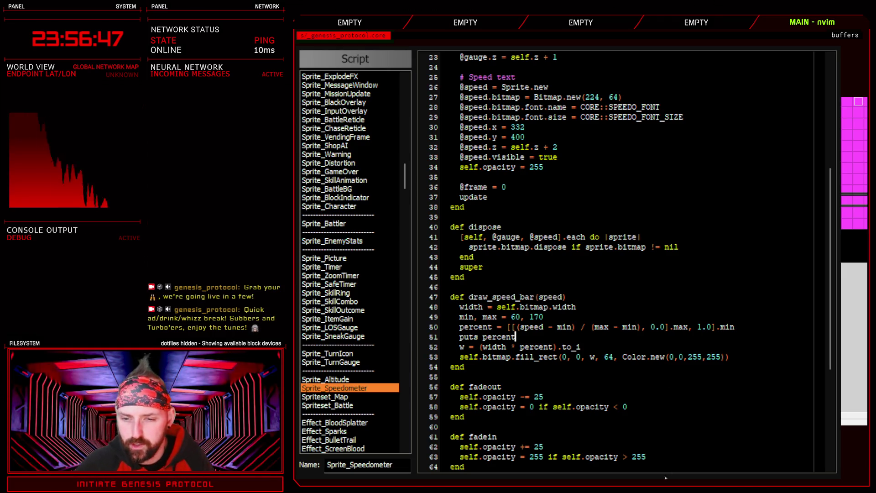
{"action": "key", "text": "alt+Tab"}
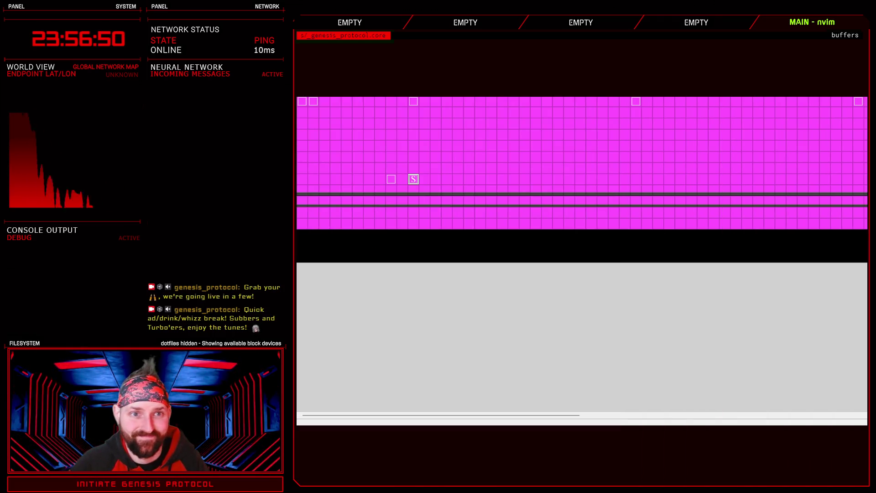
{"action": "key", "text": "super+Return"}
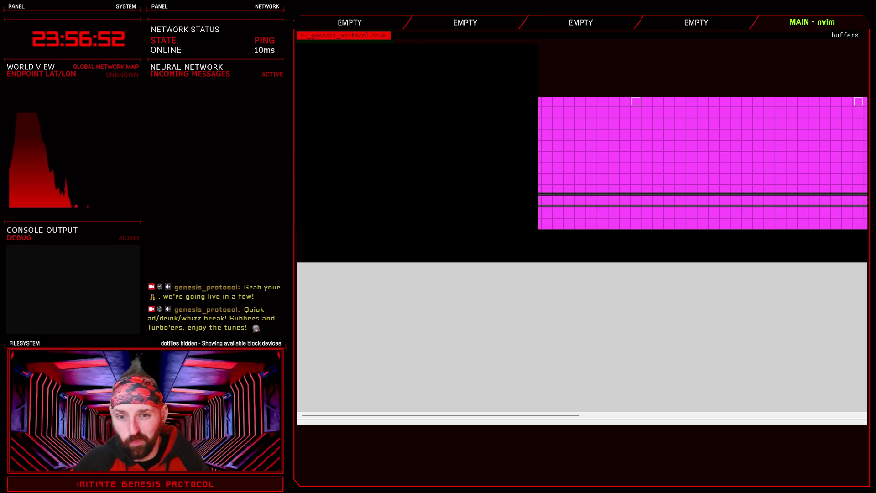
{"action": "key", "text": "Down"}
{"action": "key", "text": "Return"}
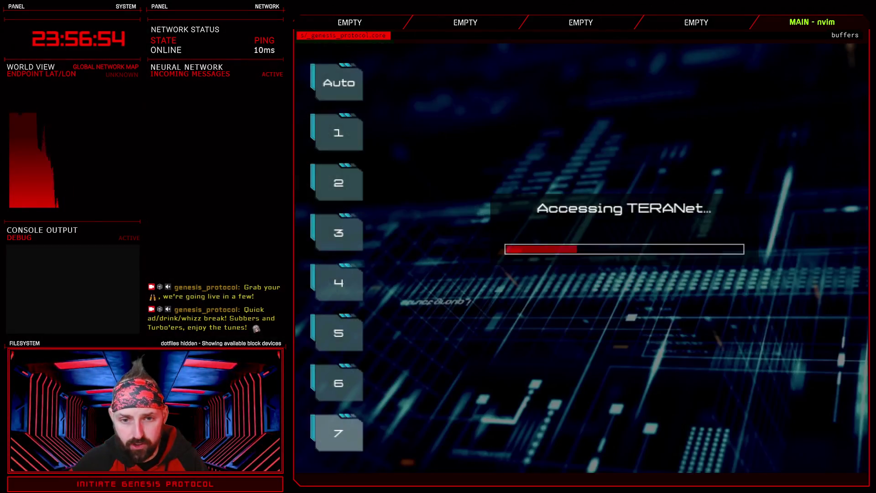
{"action": "key", "text": "Return"}
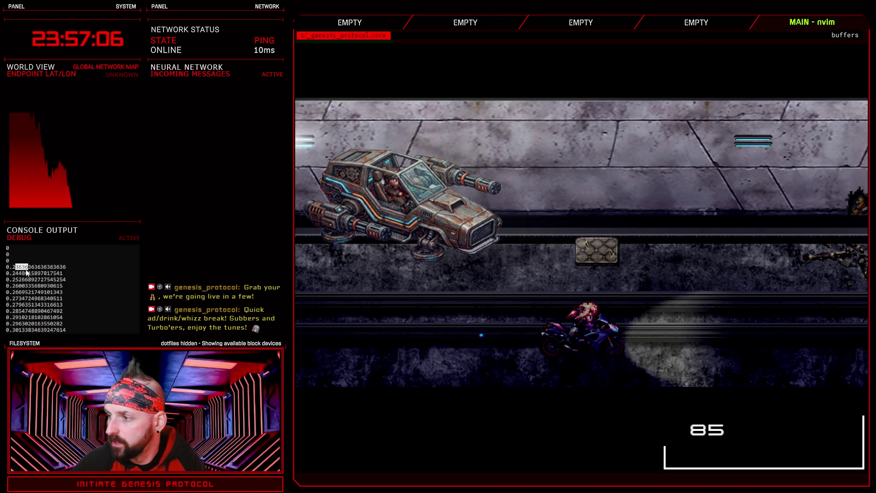
{"action": "left_click_drag", "start_coordinate": [16, 266], "coordinate": [62, 273]}
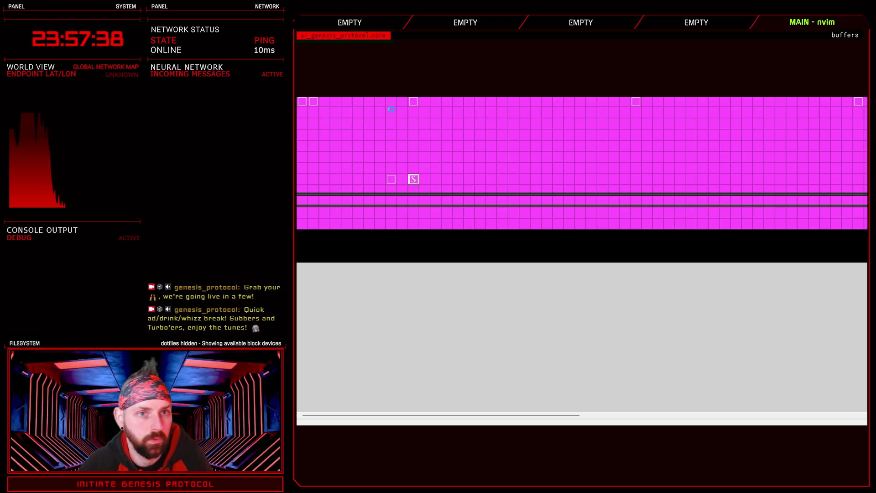
Step: Reopen the Script Editor and delete the 'puts percent' line from draw_speed_bar
{"action": "key", "text": "F11"}
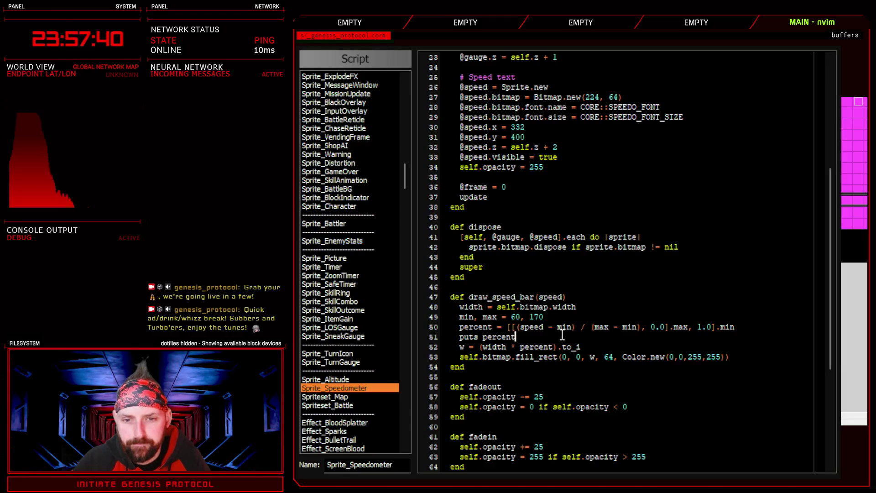
{"action": "left_click_drag", "start_coordinate": [515, 336], "coordinate": [442, 337]}
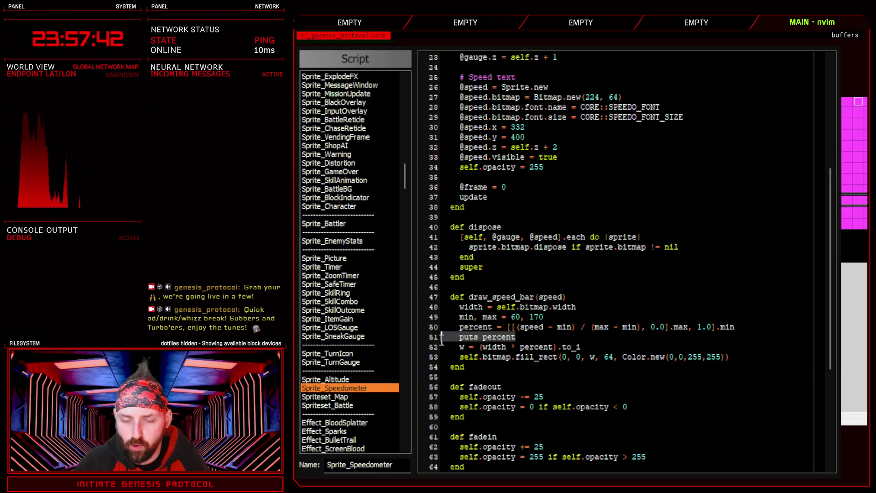
{"action": "key", "text": "BackSpace"}
{"action": "key", "text": "BackSpace"}
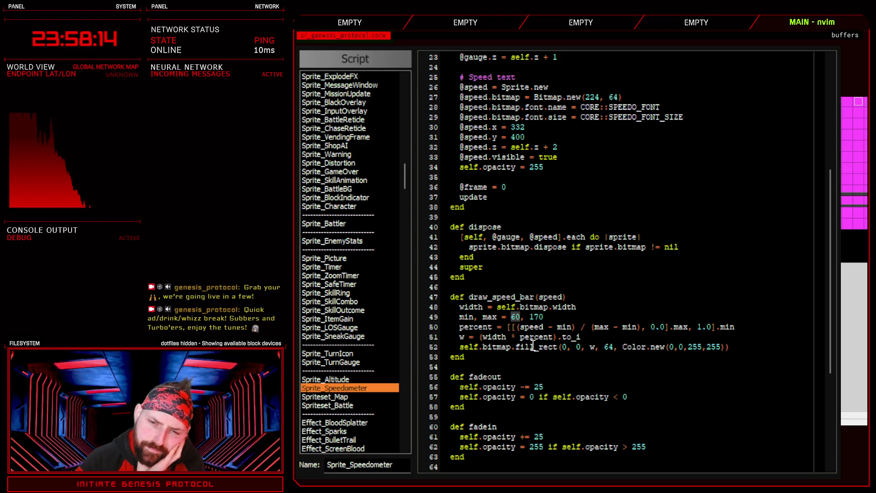
Step: Wrap the percent formula's (max - min) divisor with a temporary .to_f conversion
{"action": "double_click", "coordinate": [532, 326]}
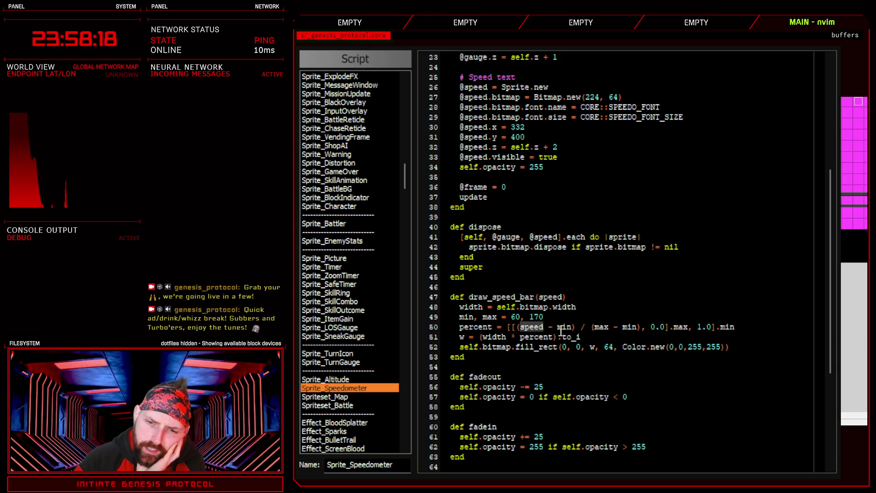
{"action": "double_click", "coordinate": [563, 327]}
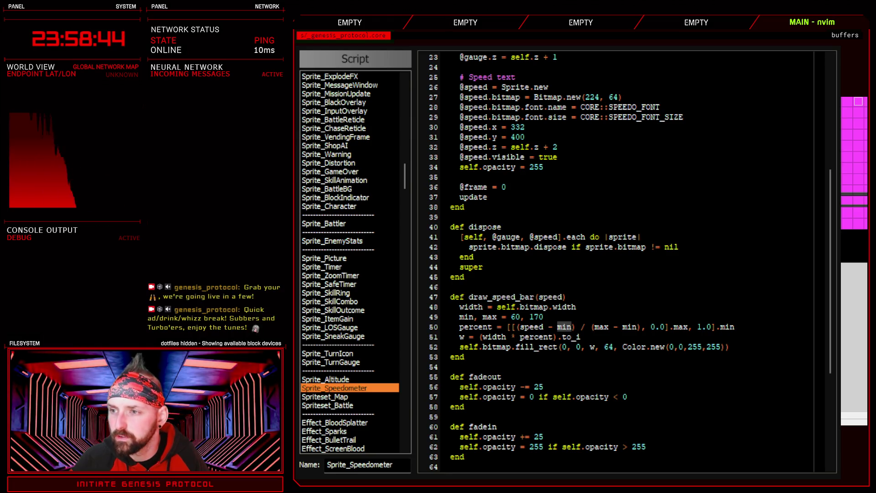
{"action": "left_click", "coordinate": [640, 327]}
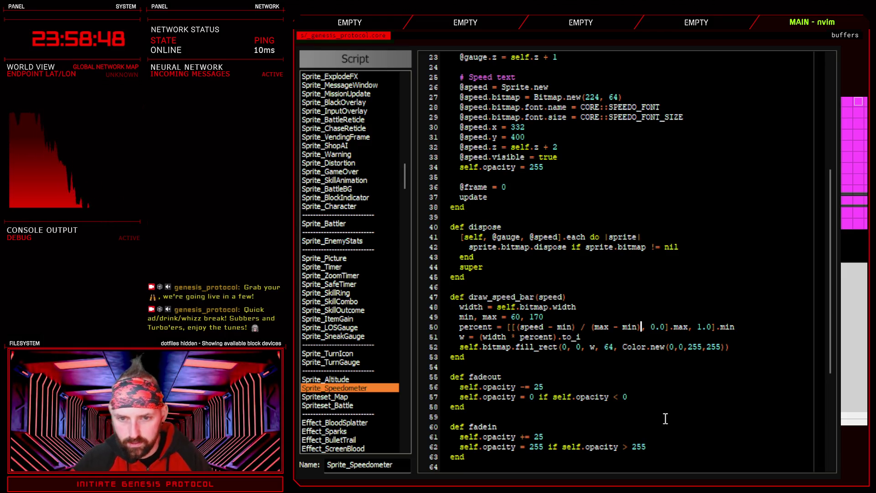
{"action": "type", "text": ").to_f"}
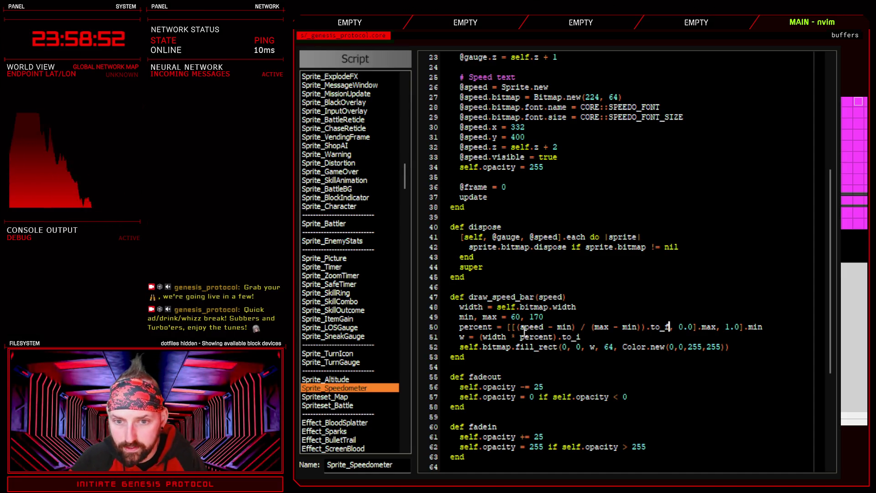
Step: Set min and max to 60.0 and 170.0, remove the temporary .to_f and parenthesis, then playtest
{"action": "left_click_drag", "start_coordinate": [519, 327], "coordinate": [520, 336]}
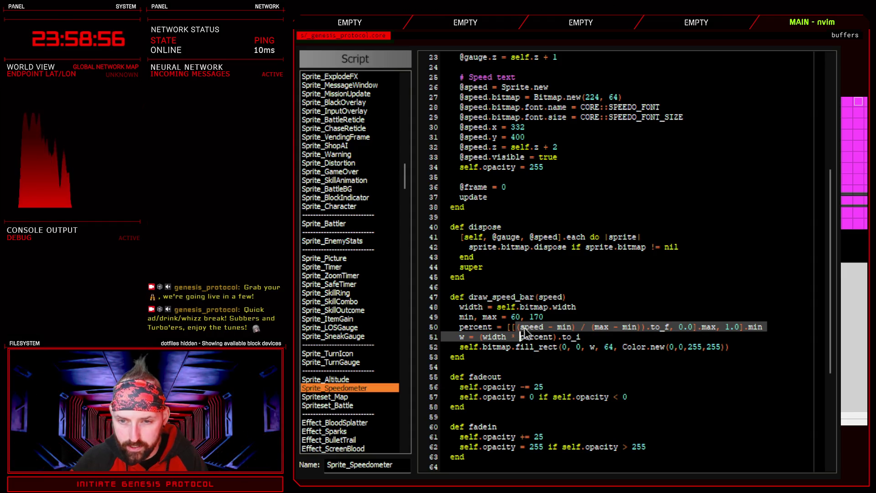
{"action": "type", "text": "y"}
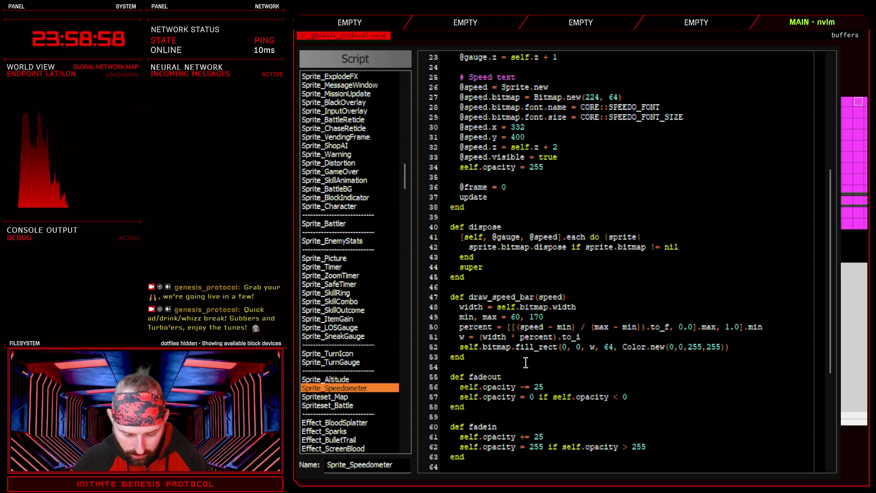
{"action": "type", "text": "["}
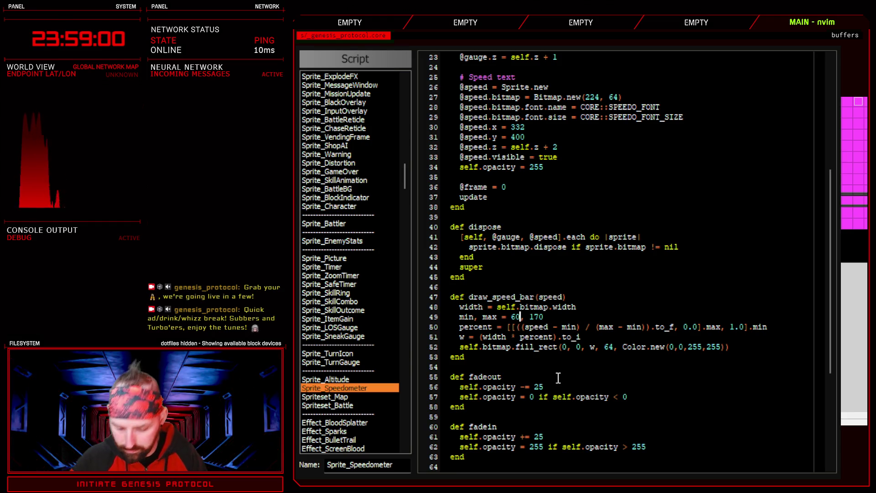
{"action": "type", "text": ".0"}
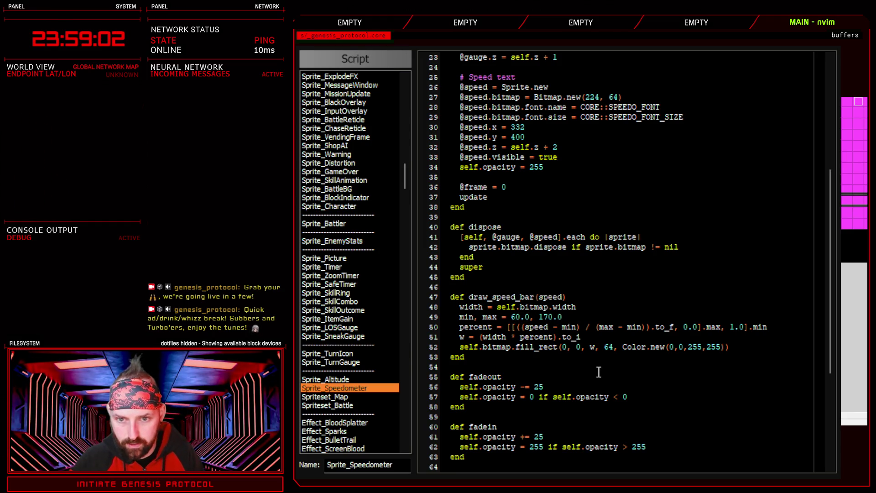
{"action": "left_click", "coordinate": [524, 327]}
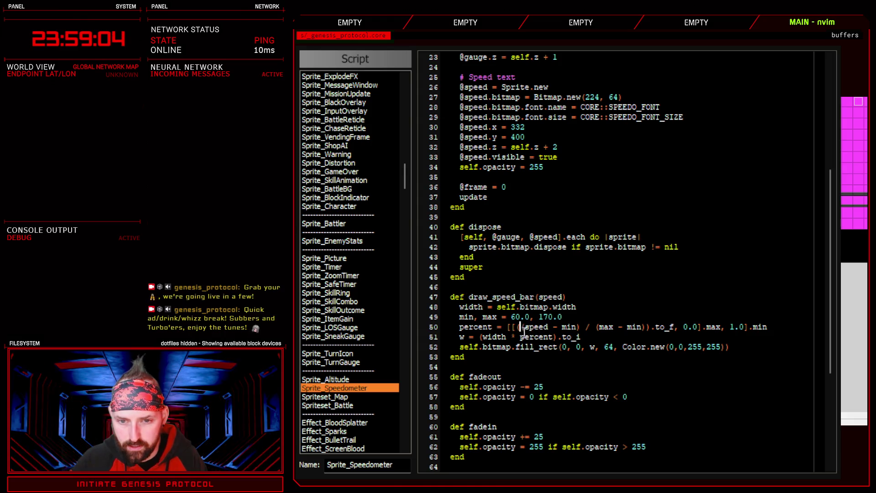
{"action": "key", "text": "x"}
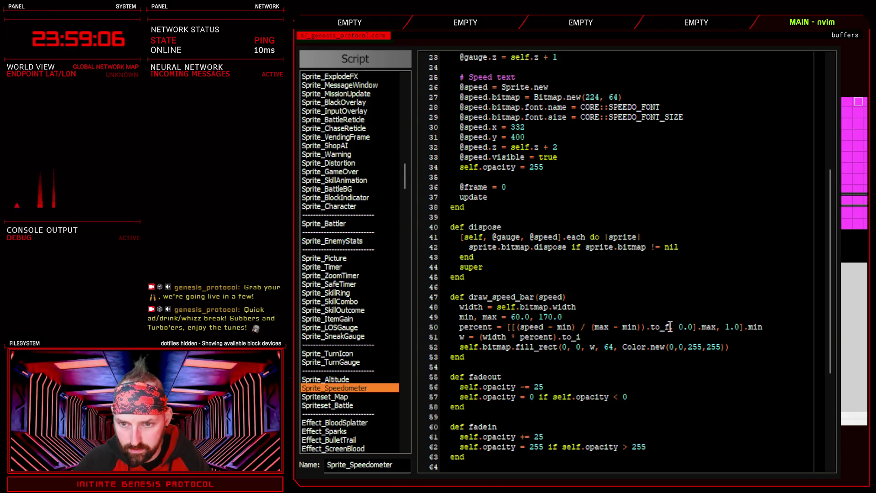
{"action": "key", "text": "h"}
{"action": "key", "text": "d"}
{"action": "key", "text": "t"}
{"action": "key", "text": "comma"}
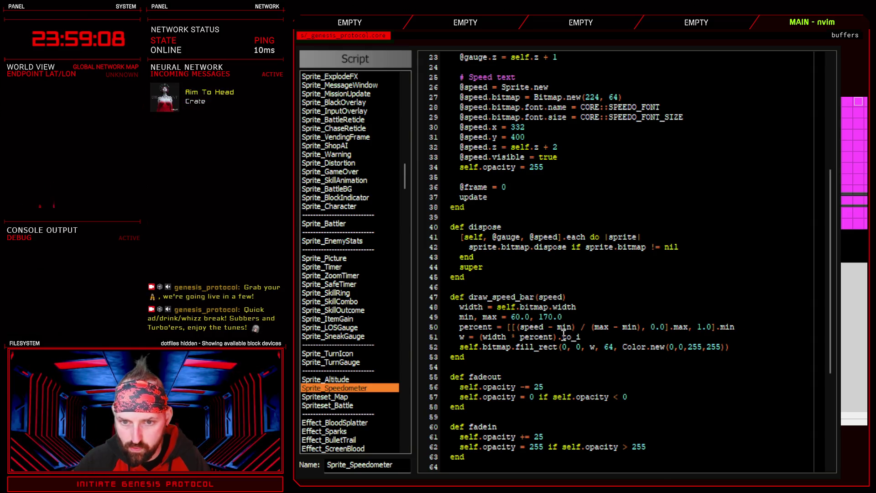
{"action": "key", "text": "F12"}
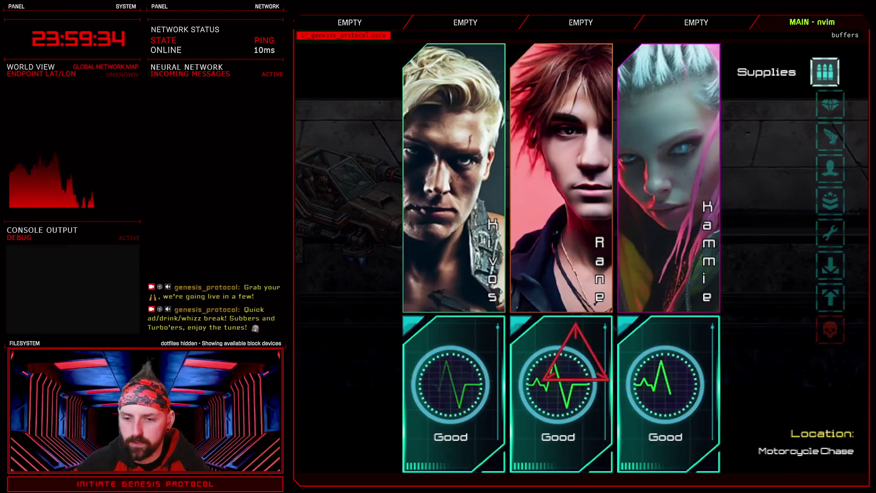
Step: Confirm exiting the game after testing the float fix
{"action": "key", "text": "Return"}
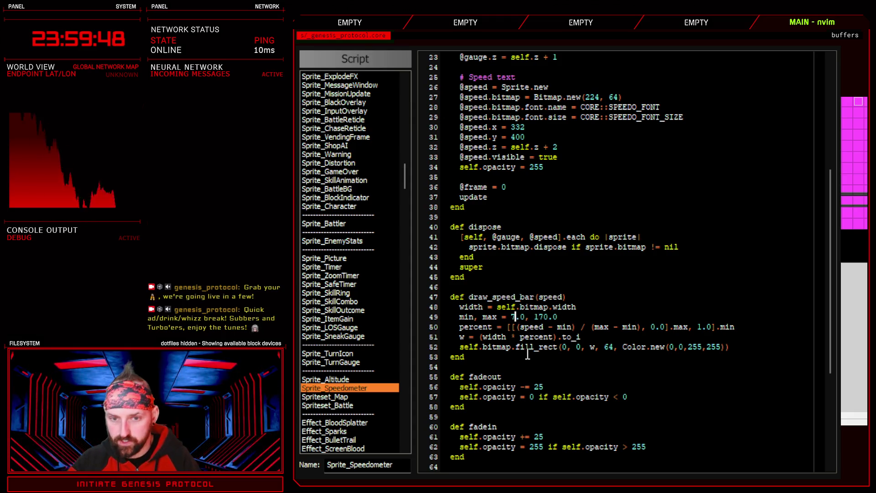
Step: Apply the script changes, then playtest by continuing from the Motorcycle Chase save
{"action": "left_click", "coordinate": [627, 465]}
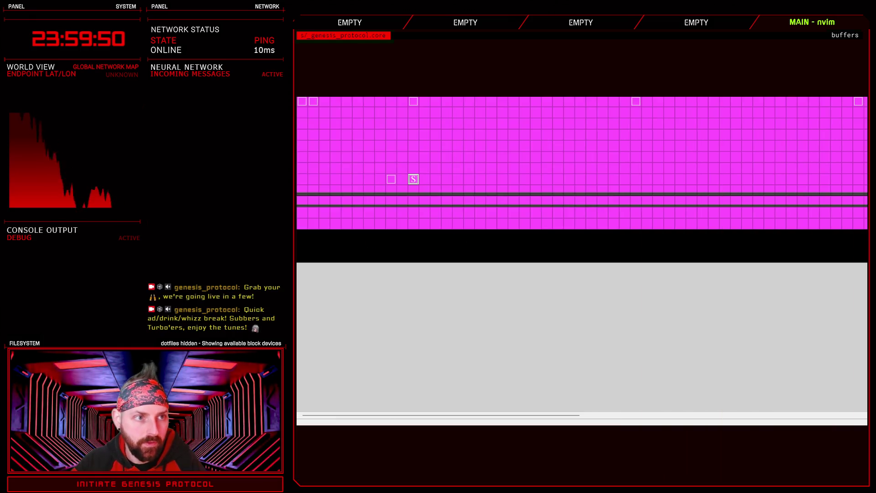
{"action": "key", "text": "ctrl+r"}
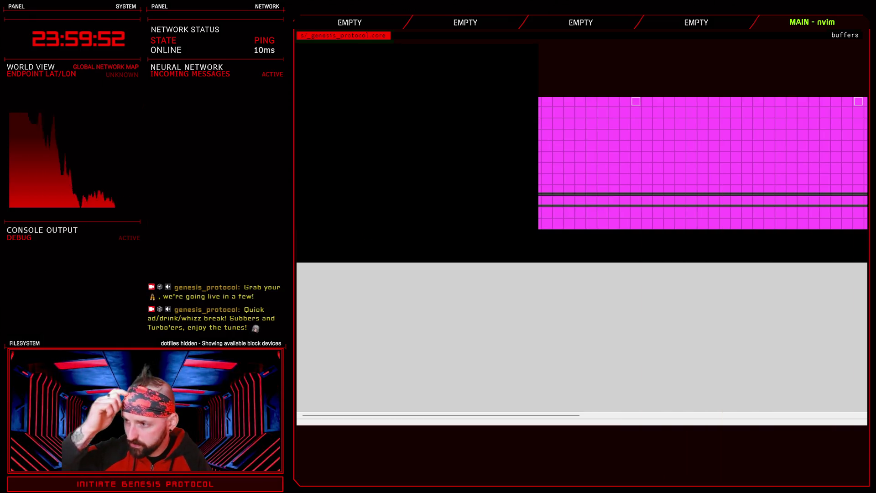
{"action": "key", "text": "Return"}
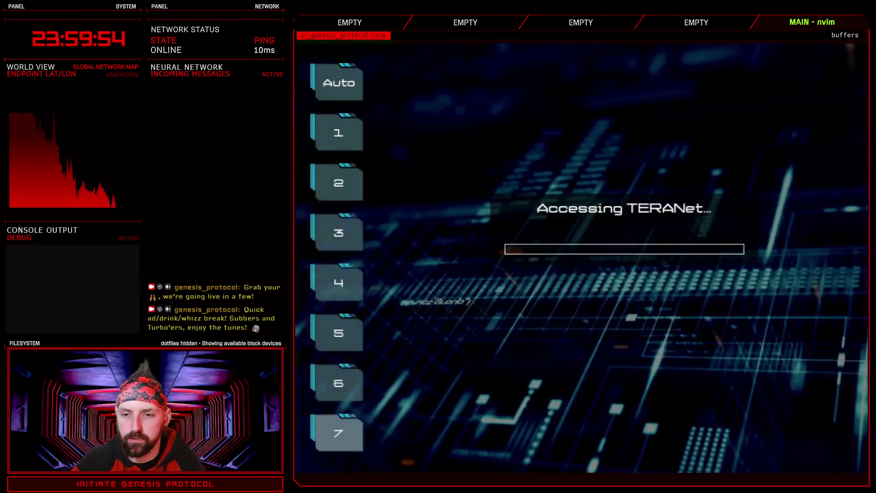
{"action": "key", "text": "Return"}
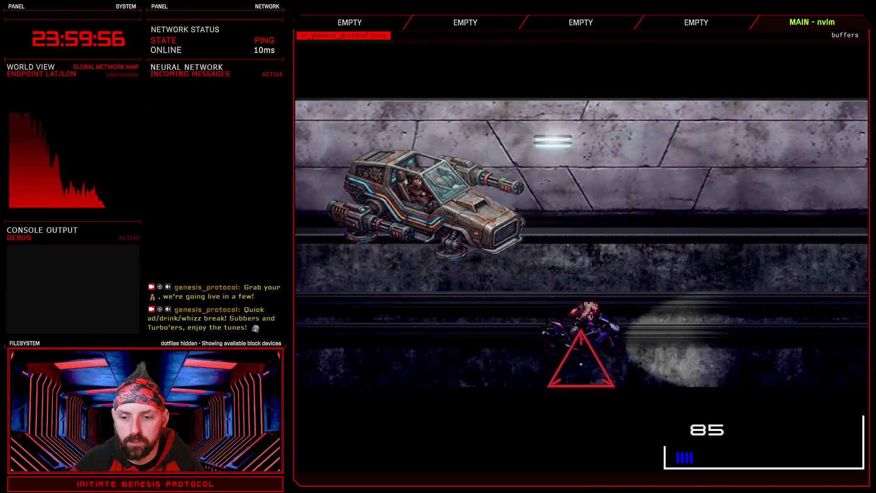
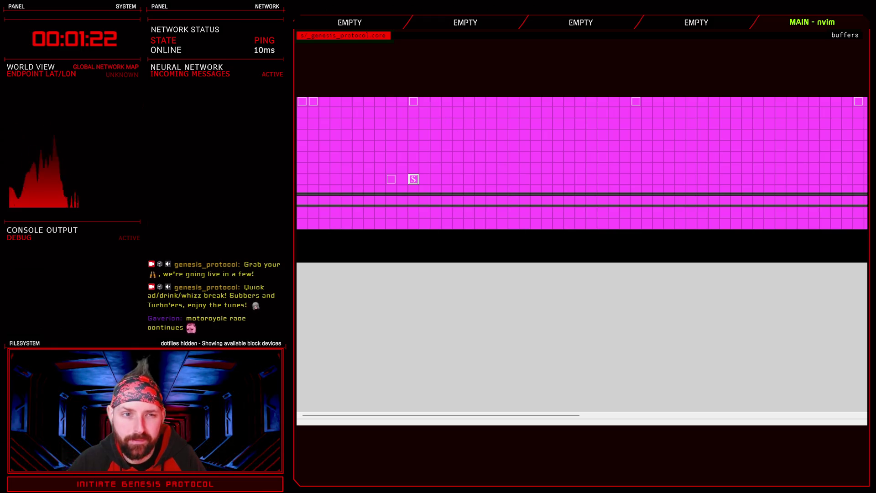
Step: Look over the Sprite_Speedometer script, then close the script editor
{"action": "key", "text": "F11"}
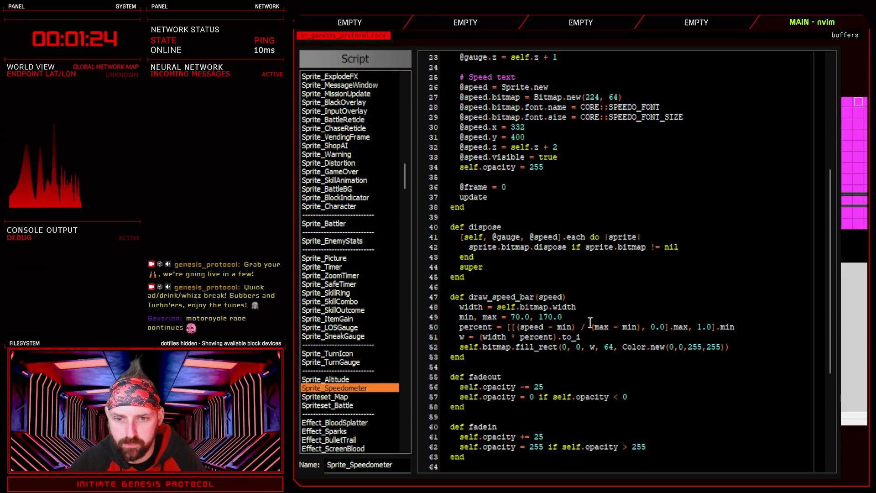
{"action": "scroll", "coordinate": [602, 323], "scroll_direction": "down", "scroll_amount": 2}
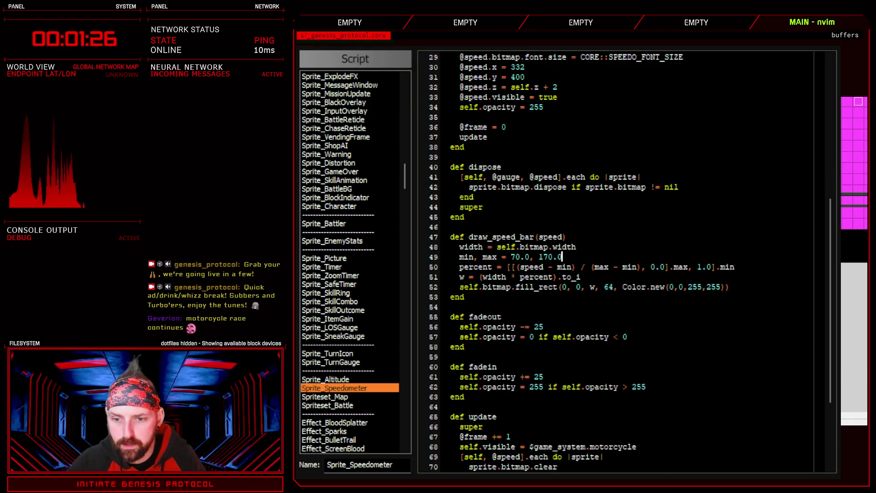
{"action": "key", "text": "Escape"}
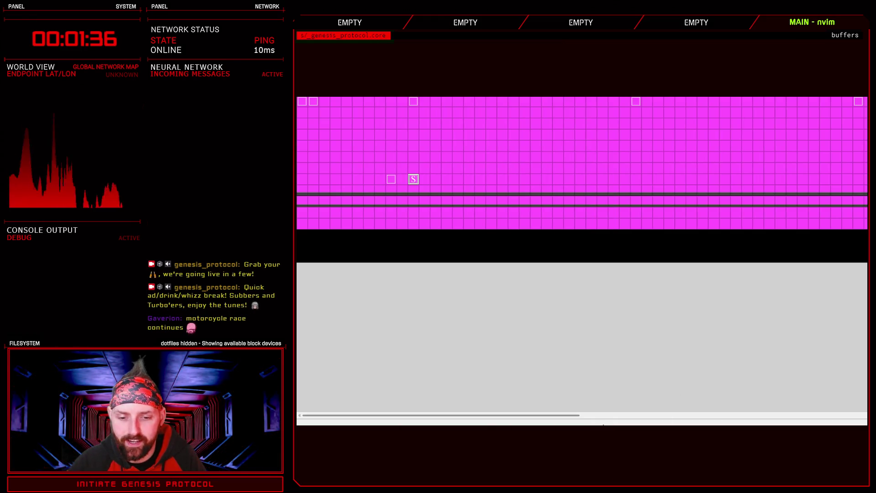
Step: Switch to speedo.psd, undo to reveal the white frame around the bar graph, and deselect
{"action": "key", "text": "alt+Tab"}
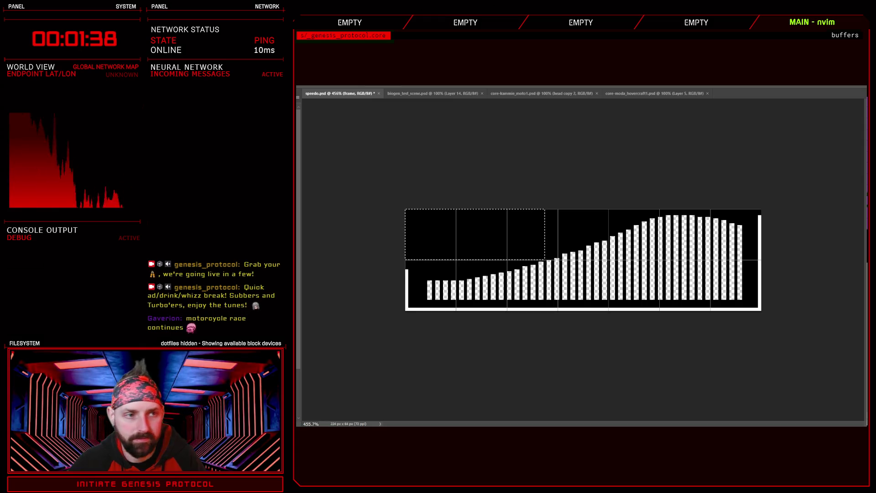
{"action": "scroll", "coordinate": [348, 299], "scroll_direction": "up", "scroll_amount": 5}
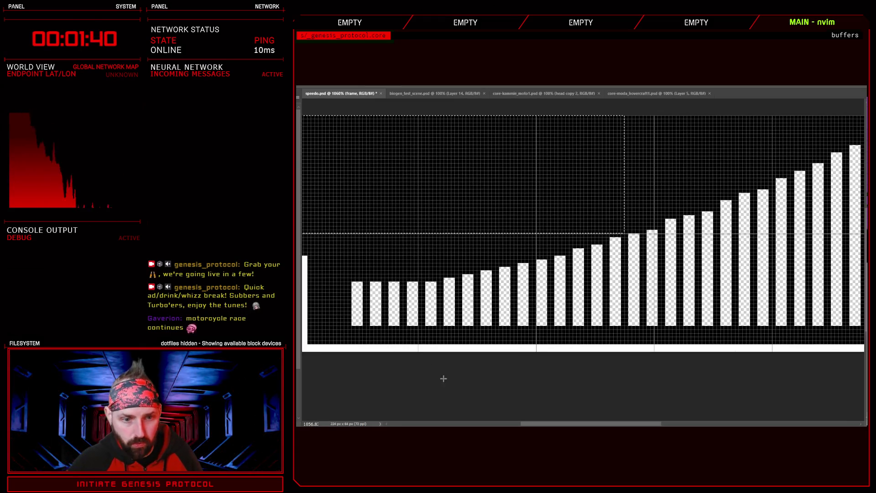
{"action": "left_click_drag", "start_coordinate": [527, 424], "coordinate": [494, 425]}
{"action": "scroll", "coordinate": [399, 273], "scroll_direction": "down", "scroll_amount": 4}
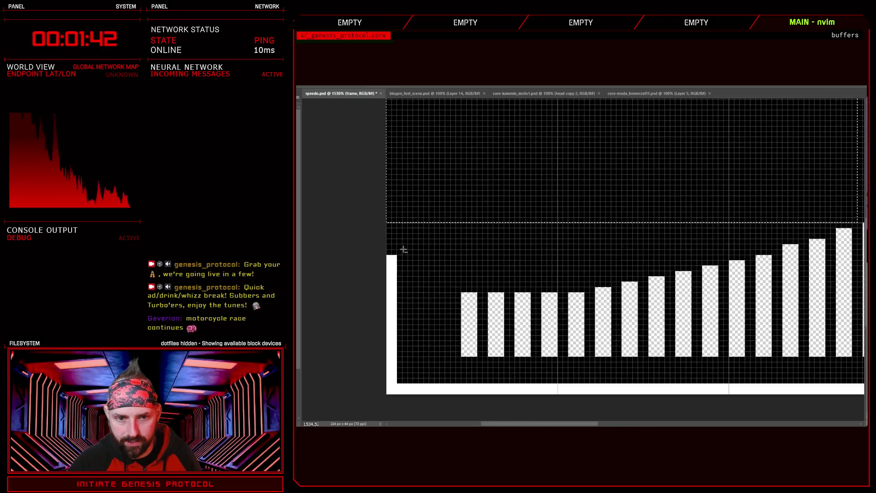
{"action": "scroll", "coordinate": [583, 259], "scroll_direction": "down", "scroll_amount": 1}
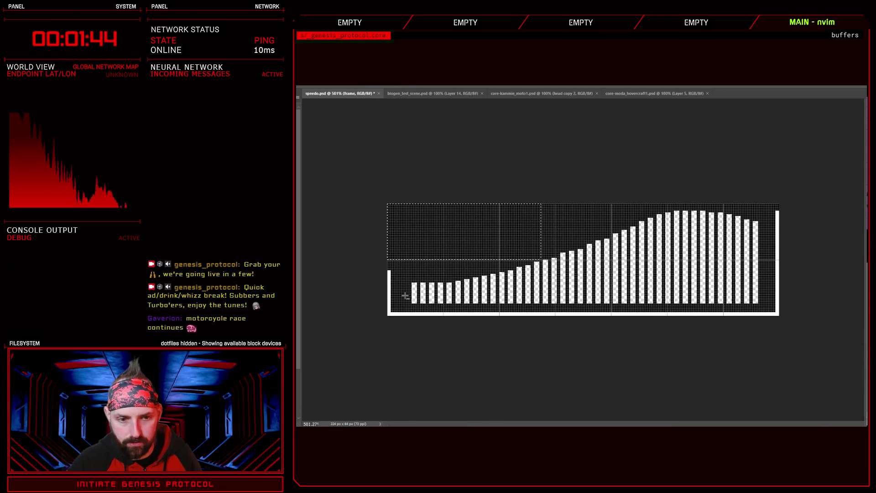
{"action": "key", "text": "ctrl+z"}
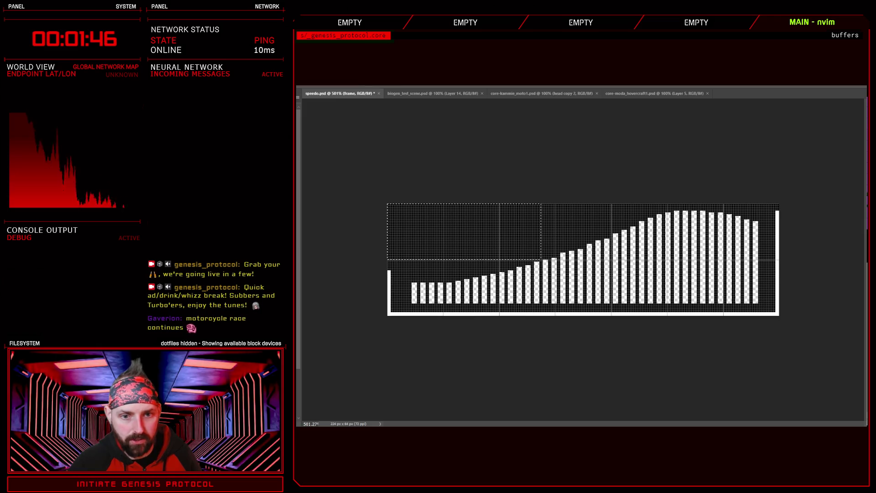
{"action": "key", "text": "ctrl+d"}
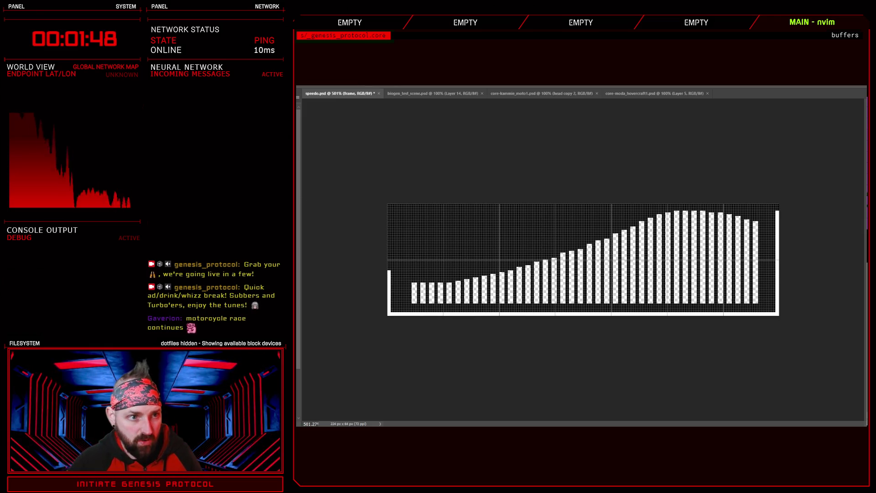
Step: Marquee-select the frame strips along the graph's left, bottom and right edges, then deselect
{"action": "left_click_drag", "start_coordinate": [391, 265], "coordinate": [392, 315]}
{"action": "key", "text": "ctrl+d"}
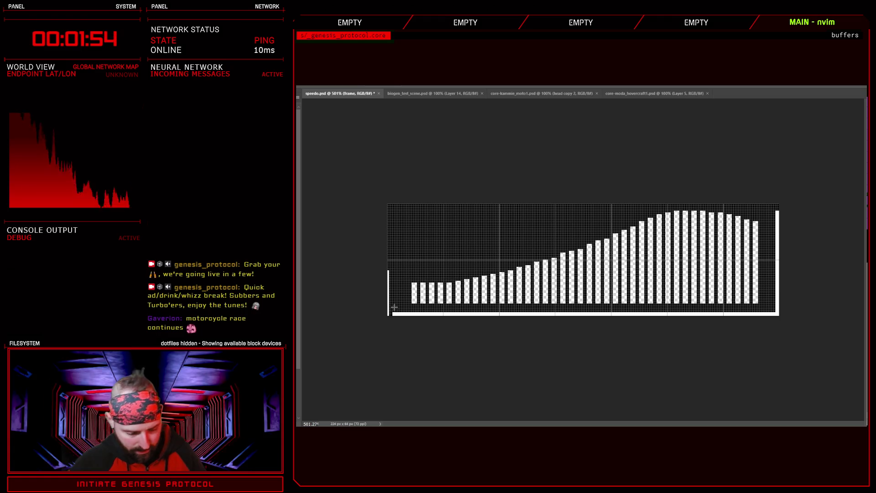
{"action": "left_click_drag", "start_coordinate": [390, 265], "coordinate": [388, 314]}
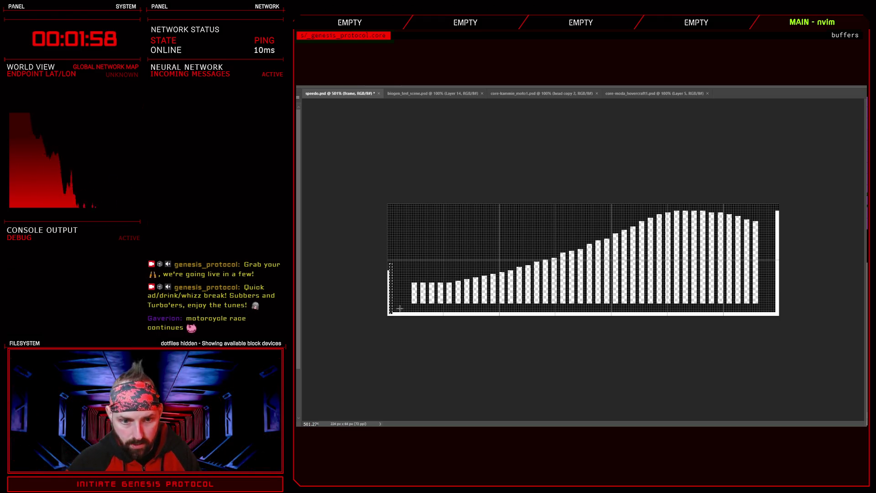
{"action": "left_click_drag", "start_coordinate": [393, 311], "coordinate": [777, 311]}
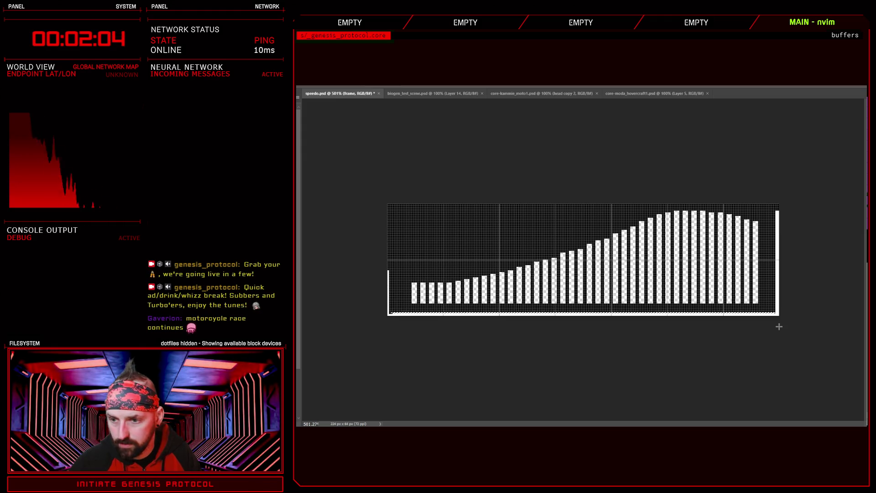
{"action": "left_click", "coordinate": [768, 307]}
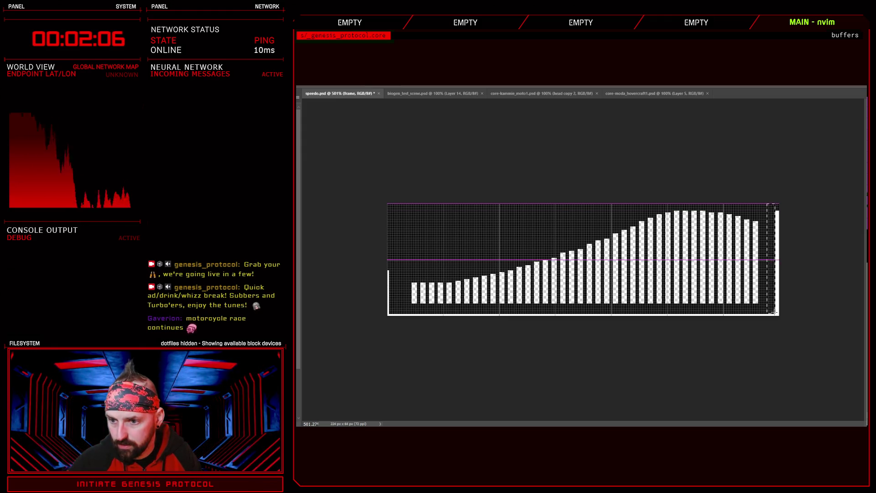
{"action": "left_click_drag", "start_coordinate": [777, 204], "coordinate": [764, 314]}
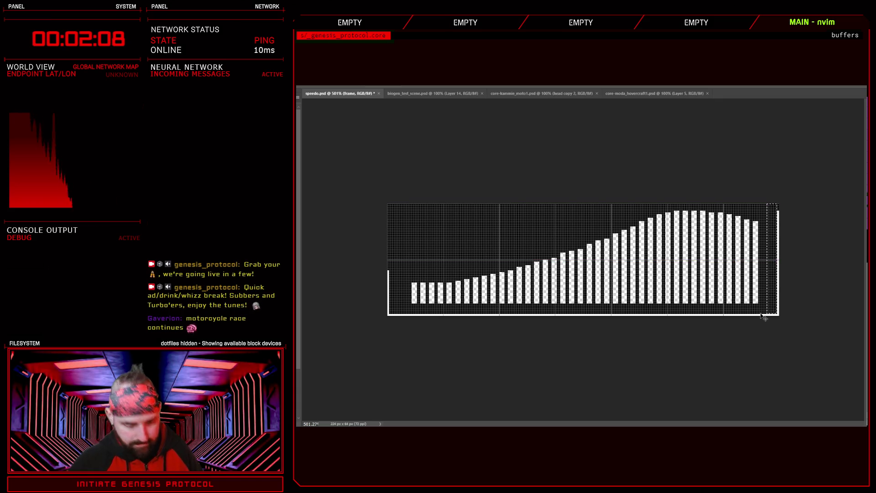
{"action": "key", "text": "ctrl+d"}
Step: Nudge the white frame layer up and back down with the arrow keys
{"action": "scroll", "coordinate": [627, 290], "scroll_direction": "down", "scroll_amount": 2}
{"action": "scroll", "coordinate": [626, 291], "scroll_direction": "up", "scroll_amount": 1}
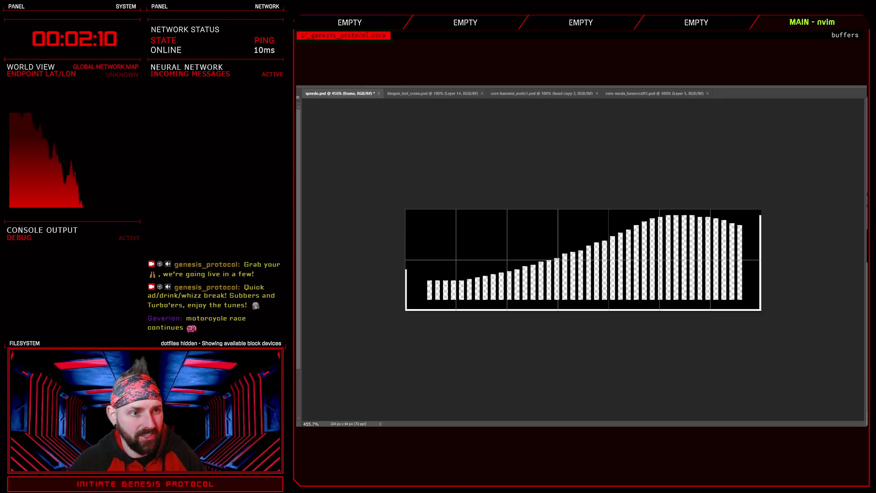
{"action": "key", "text": "Up"}
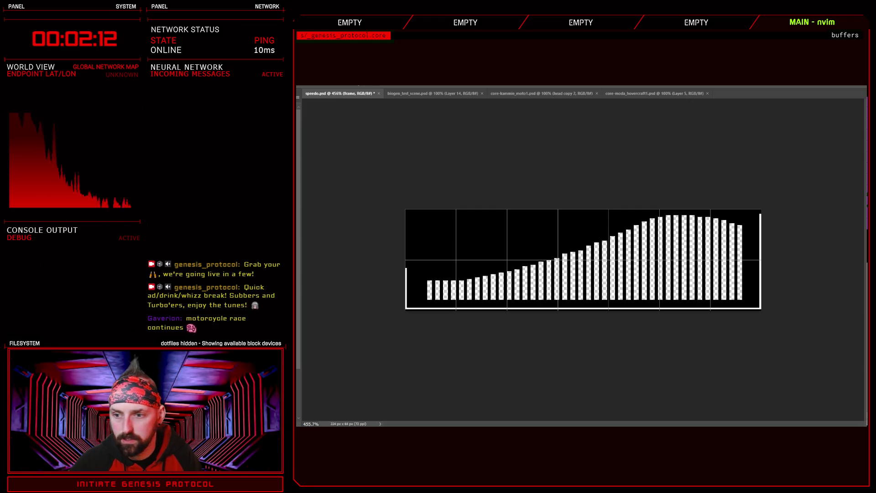
{"action": "key", "text": "Down"}
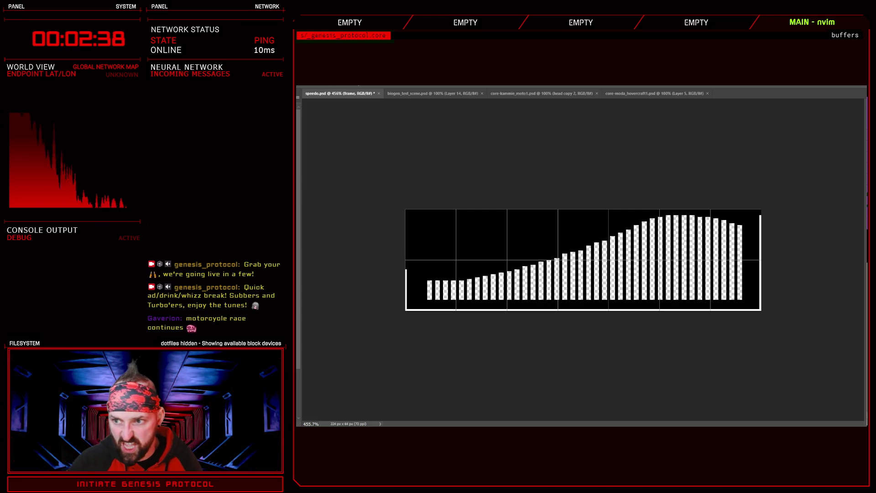
Step: Return to RPG Maker XP, close GENESIS Protocol and confirm saving its changes
{"action": "key", "text": "alt+Tab"}
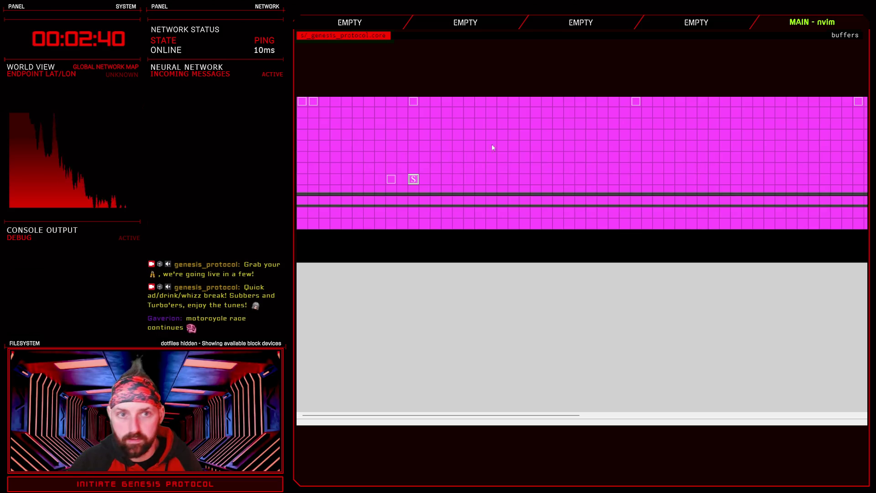
{"action": "key", "text": "alt+F4"}
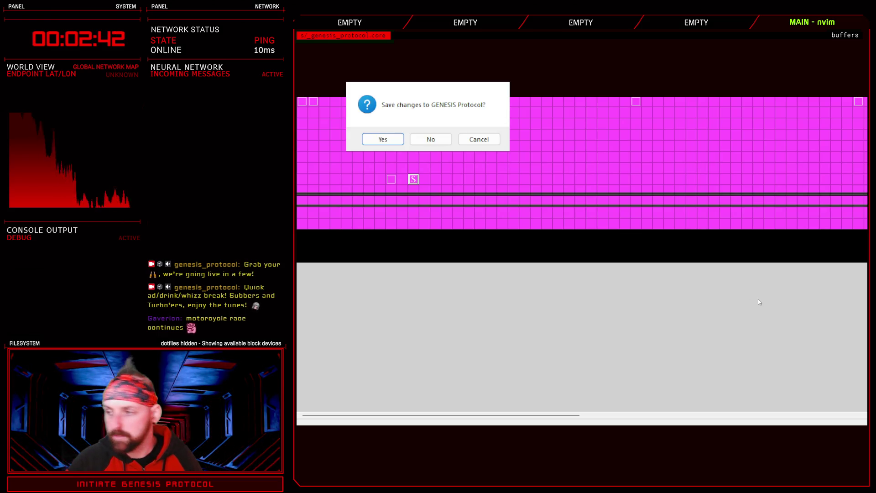
{"action": "key", "text": "Return"}
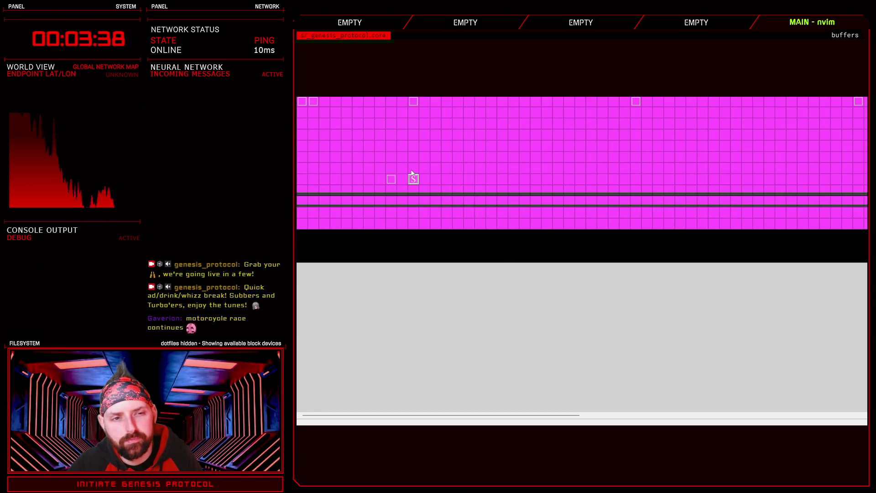
{"action": "double_click", "coordinate": [324, 101]}
{"action": "double_click", "coordinate": [557, 170]}
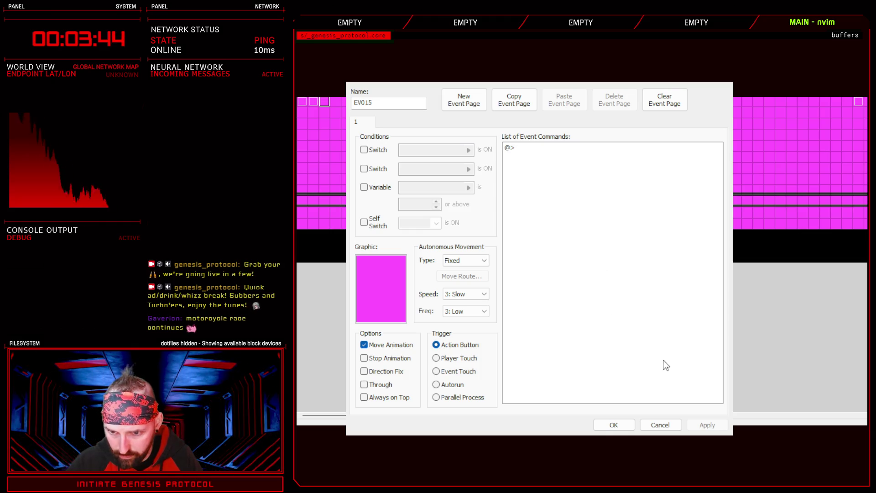
{"action": "key", "text": "Escape"}
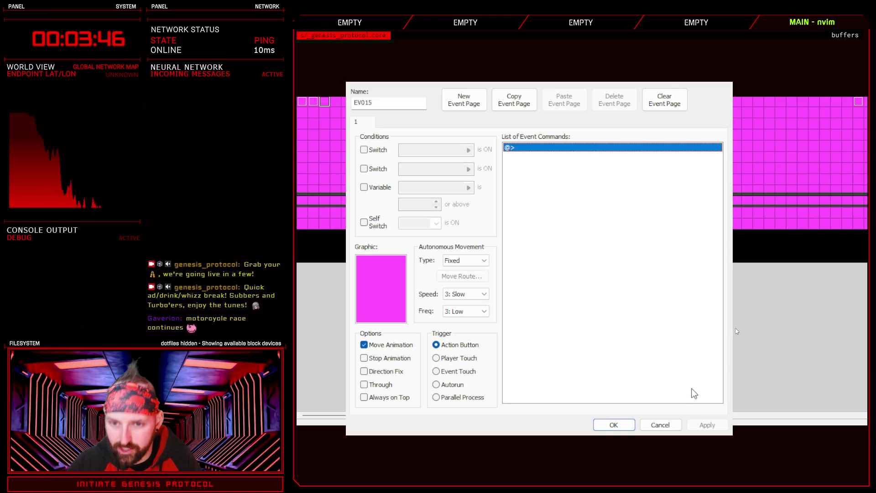
{"action": "left_click", "coordinate": [662, 422]}
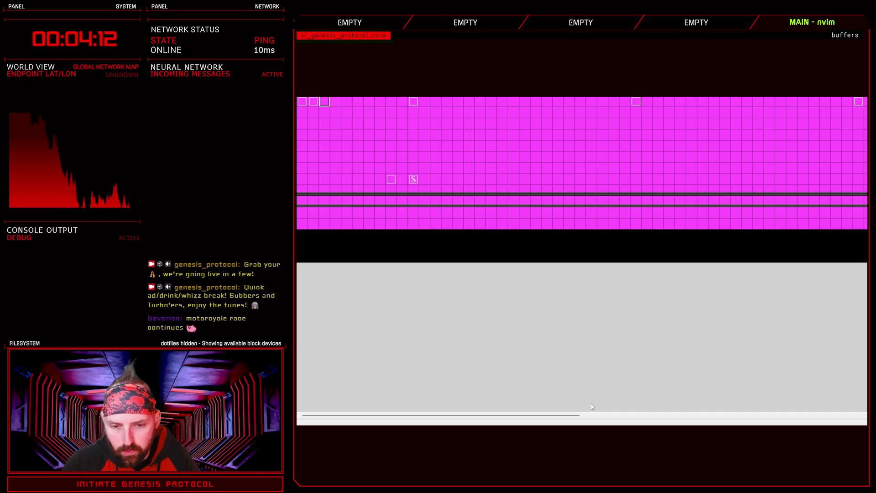
Step: In core-kammie_moto1.psd, zoom in and drag the rider's head back onto the first motorcycle
{"action": "key", "text": "alt+Tab"}
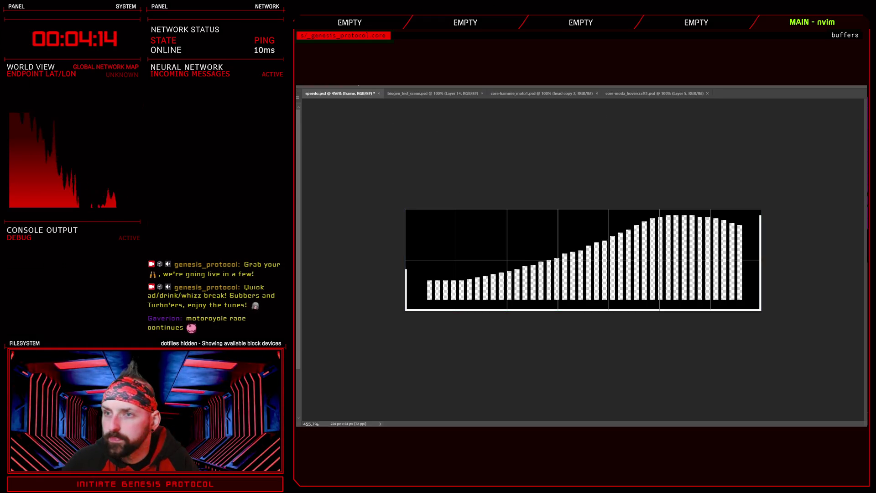
{"action": "left_click", "coordinate": [530, 93]}
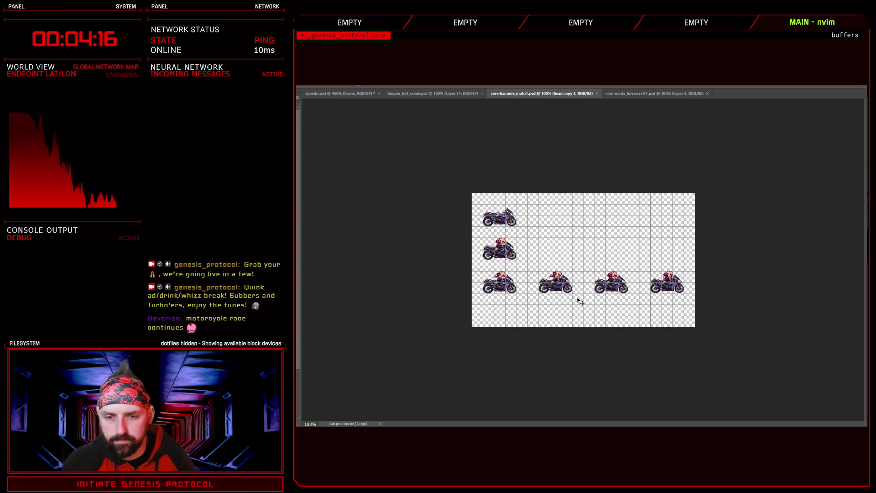
{"action": "scroll", "coordinate": [579, 299], "scroll_direction": "up", "scroll_amount": 10}
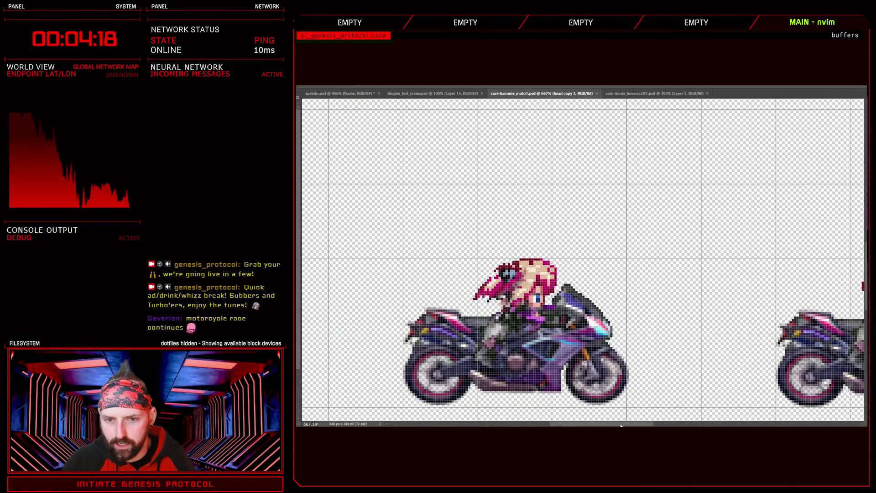
{"action": "mouse_move", "coordinate": [614, 424]}
{"action": "left_mouse_down"}
{"action": "mouse_move", "coordinate": [598, 423]}
{"action": "mouse_move", "coordinate": [627, 424]}
{"action": "mouse_move", "coordinate": [593, 425]}
{"action": "left_mouse_up"}
{"action": "scroll", "coordinate": [576, 338], "scroll_direction": "down", "scroll_amount": 5}
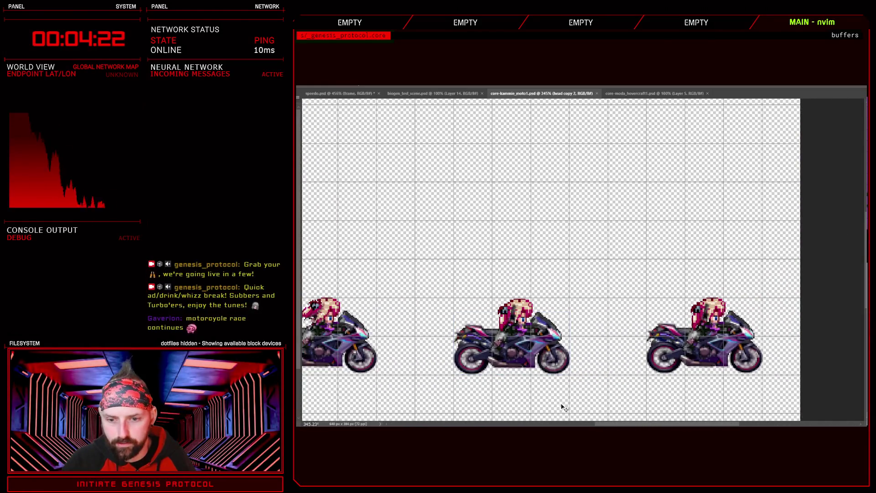
{"action": "left_click_drag", "start_coordinate": [604, 425], "coordinate": [523, 368]}
{"action": "mouse_move", "coordinate": [438, 305]}
{"action": "left_mouse_down"}
{"action": "mouse_move", "coordinate": [462, 325]}
{"action": "mouse_move", "coordinate": [436, 334]}
{"action": "left_mouse_up"}
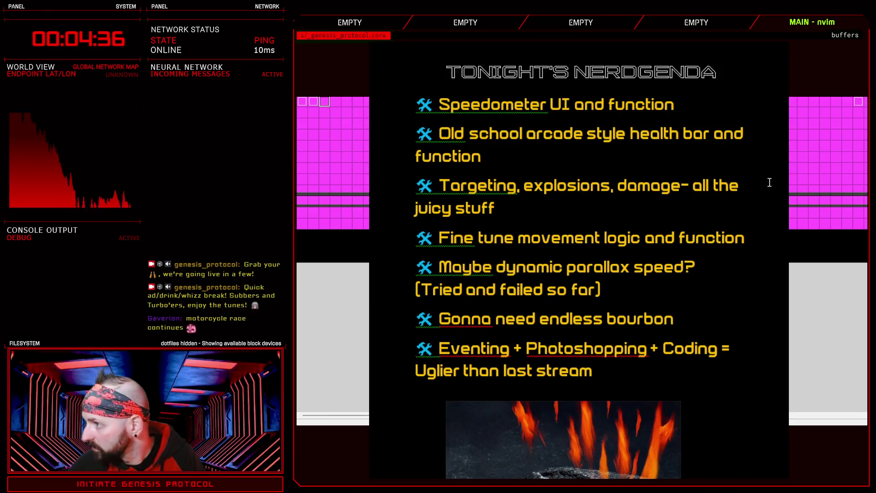
Step: Strike through 'Speedometer UI' on the first agenda line, then clear the selection
{"action": "left_click_drag", "start_coordinate": [440, 106], "coordinate": [676, 102]}
{"action": "key", "text": "ctrl+shift+x"}
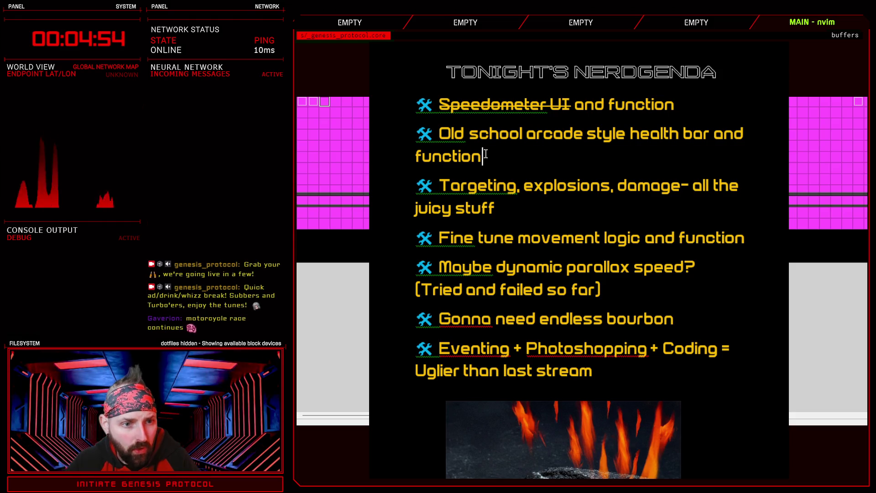
{"action": "left_click_drag", "start_coordinate": [482, 155], "coordinate": [467, 144]}
{"action": "left_click", "coordinate": [666, 132]}
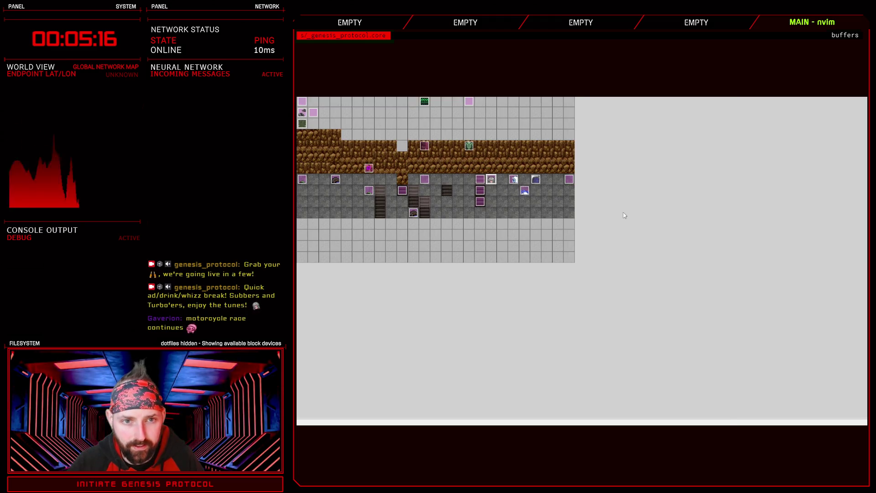
Step: Open the grey-haired event's editor and cancel it without keeping edits
{"action": "key", "text": "Return"}
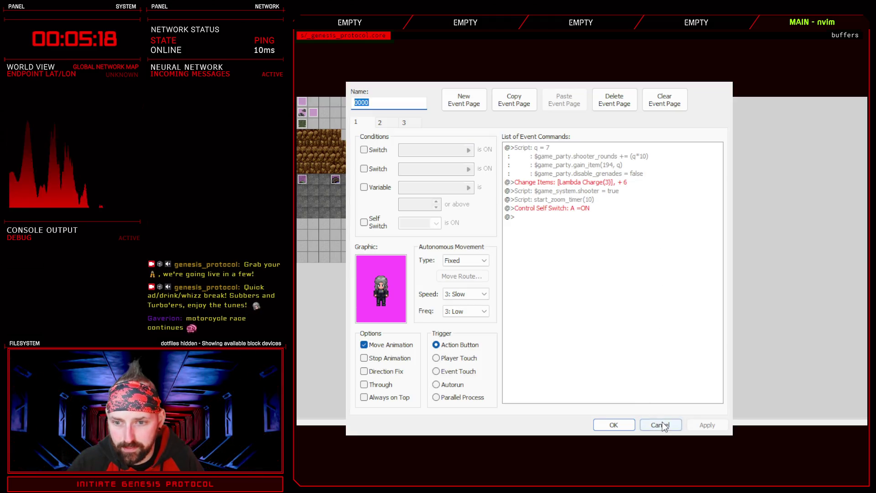
{"action": "left_click", "coordinate": [660, 424]}
{"action": "key", "text": "ctrl+v"}
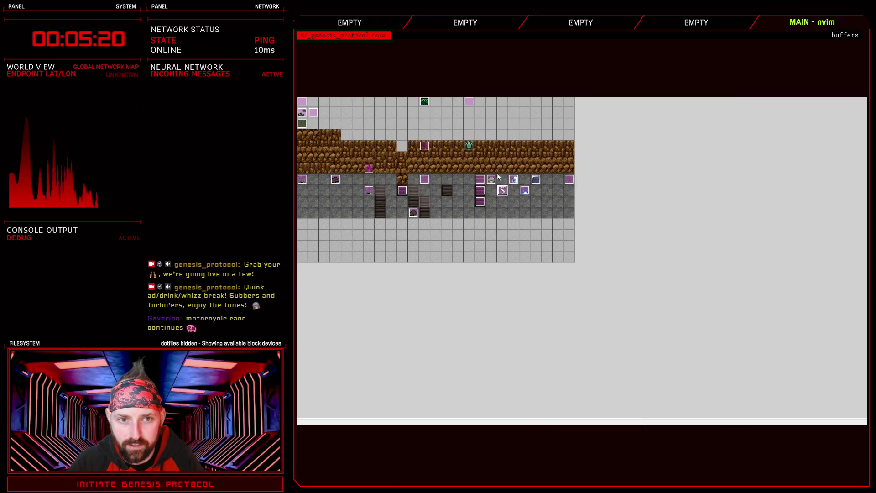
Step: Playtest on Normal, read the missing core-kivos_shoot graphic crash log, then open the Database
{"action": "key", "text": "alt+F4"}
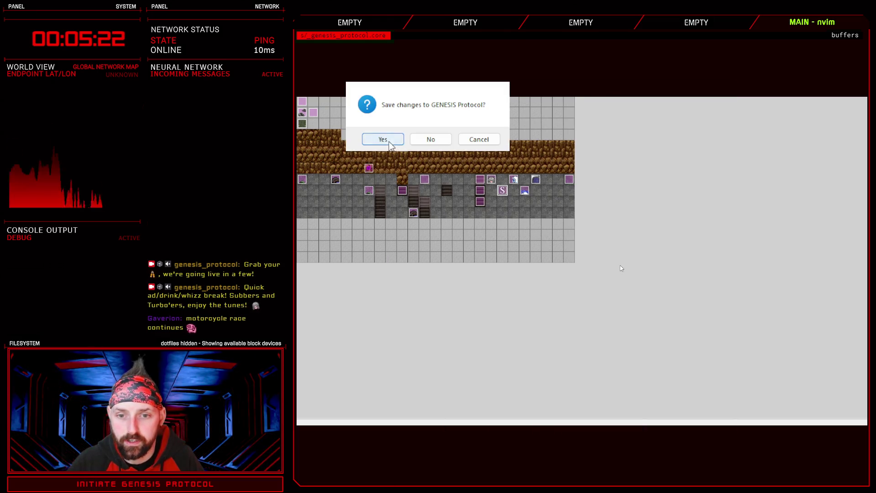
{"action": "left_click", "coordinate": [393, 140]}
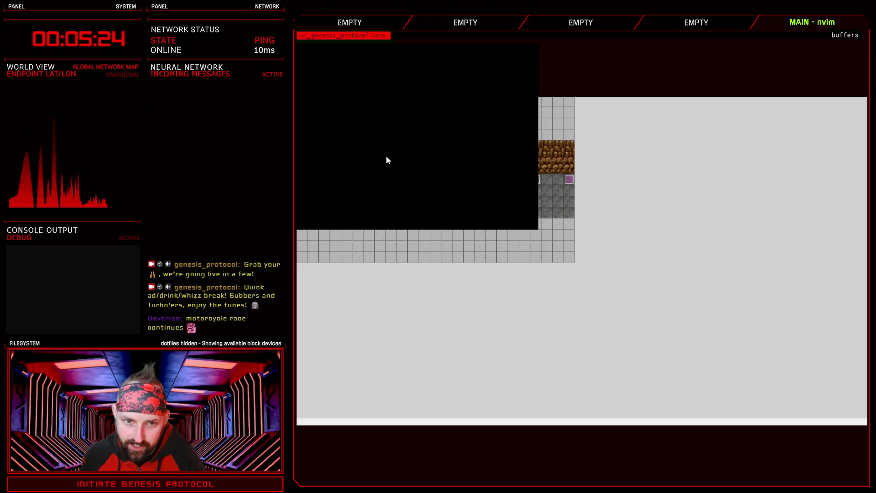
{"action": "key", "text": "Return"}
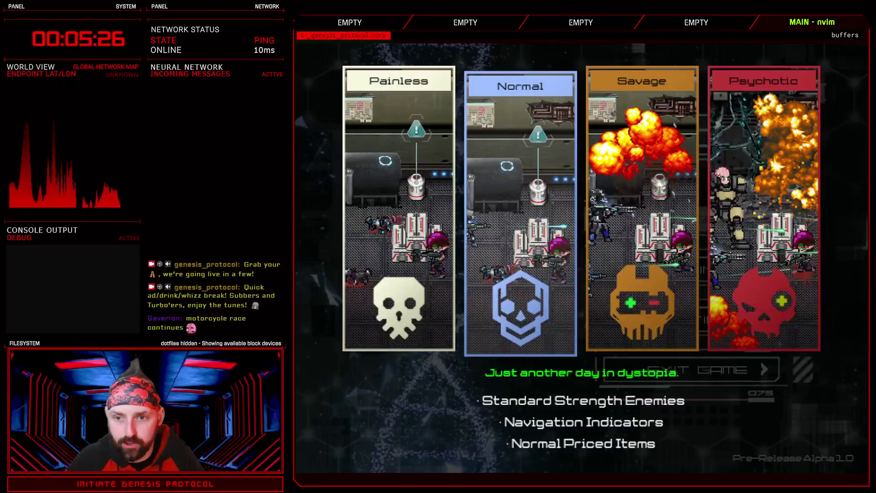
{"action": "key", "text": "Return"}
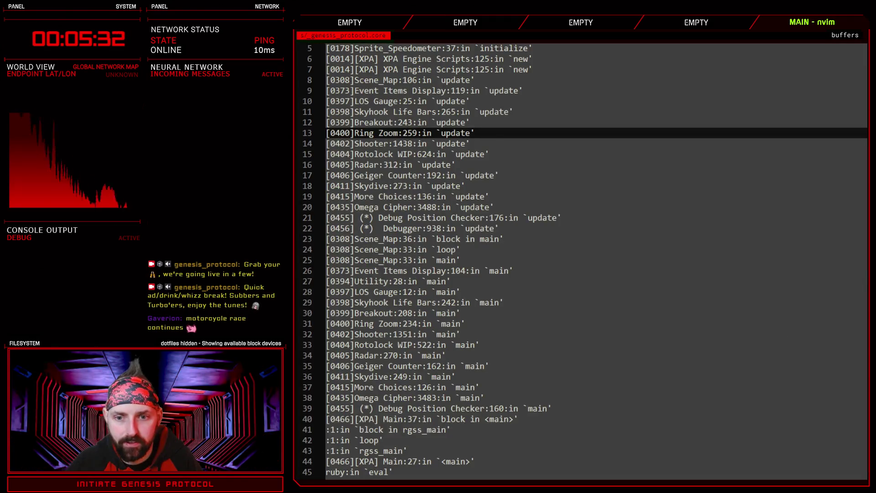
{"action": "scroll", "coordinate": [816, 314], "scroll_direction": "up", "scroll_amount": 4}
{"action": "scroll", "coordinate": [382, 275], "scroll_direction": "up", "scroll_amount": 2}
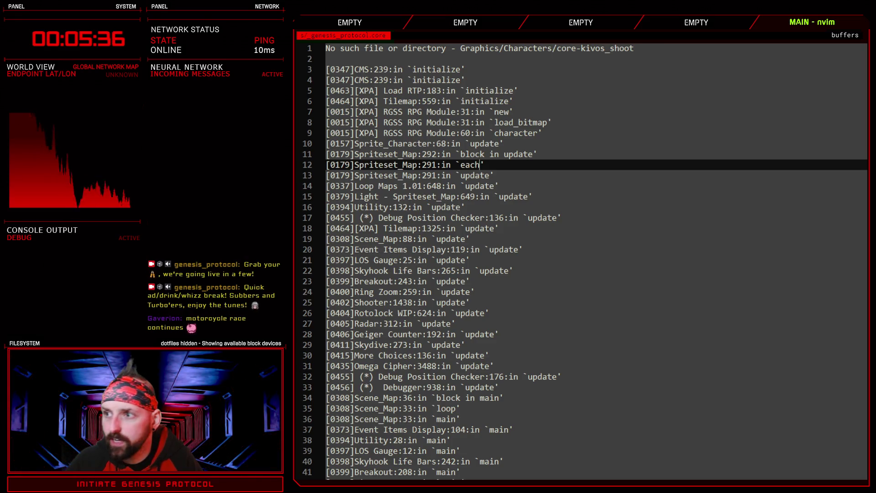
{"action": "key", "text": "Return"}
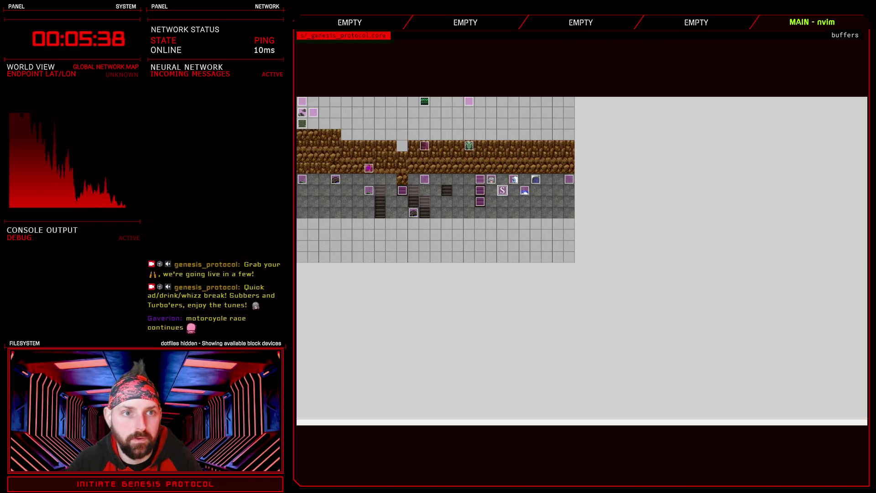
{"action": "key", "text": "F9"}
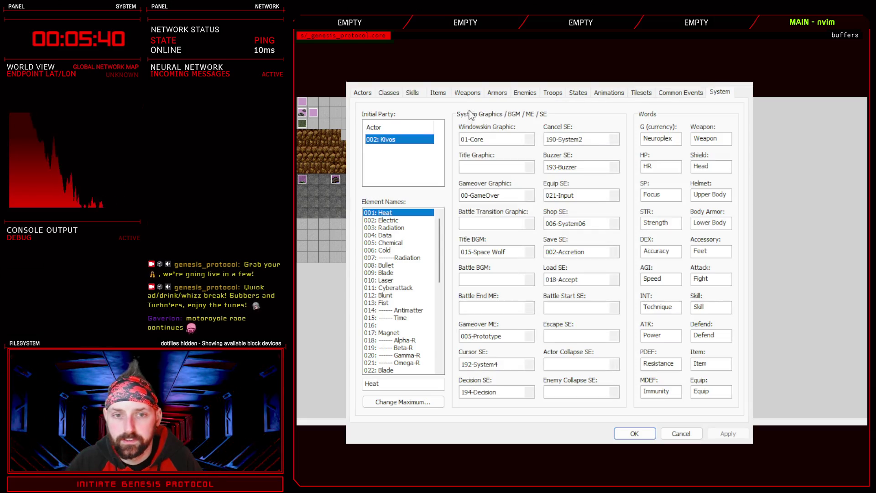
Step: Set the Initial Party in Database > System to 005: Kammie and apply
{"action": "double_click", "coordinate": [401, 140]}
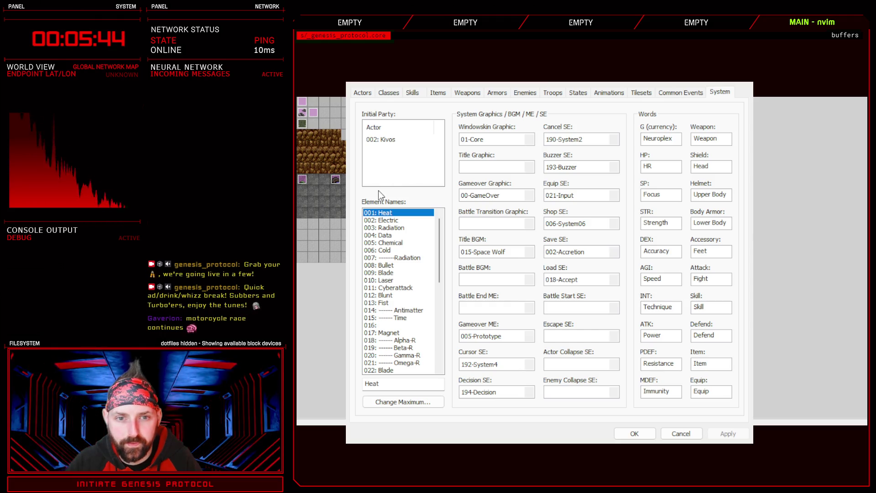
{"action": "double_click", "coordinate": [396, 177]}
{"action": "left_click", "coordinate": [634, 431]}
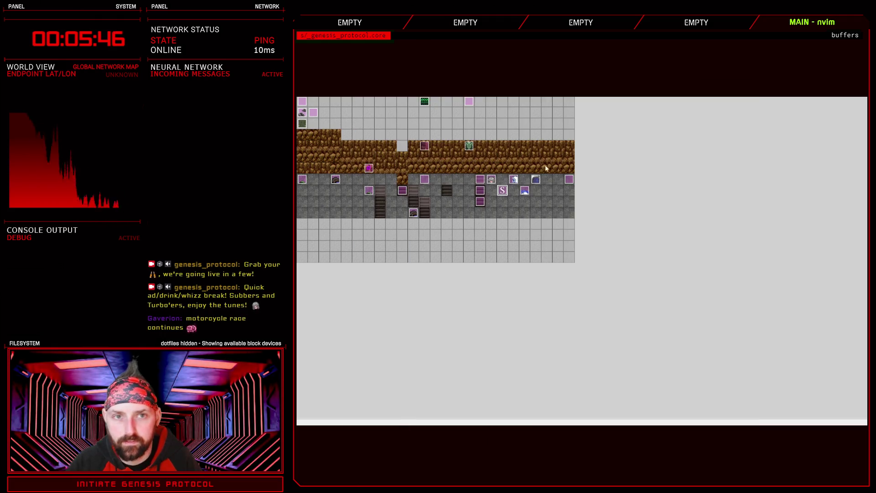
Step: Save and playtest the game again on Normal difficulty
{"action": "key", "text": "F12"}
{"action": "key", "text": "Return"}
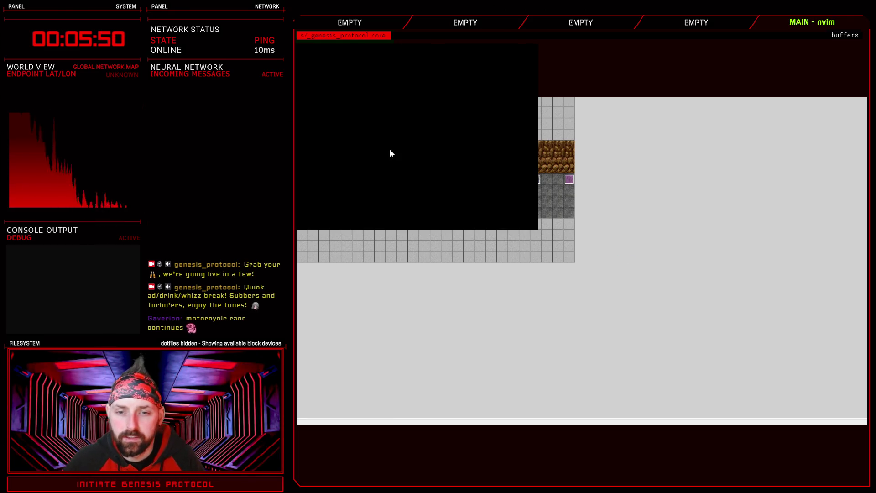
{"action": "key", "text": "Return"}
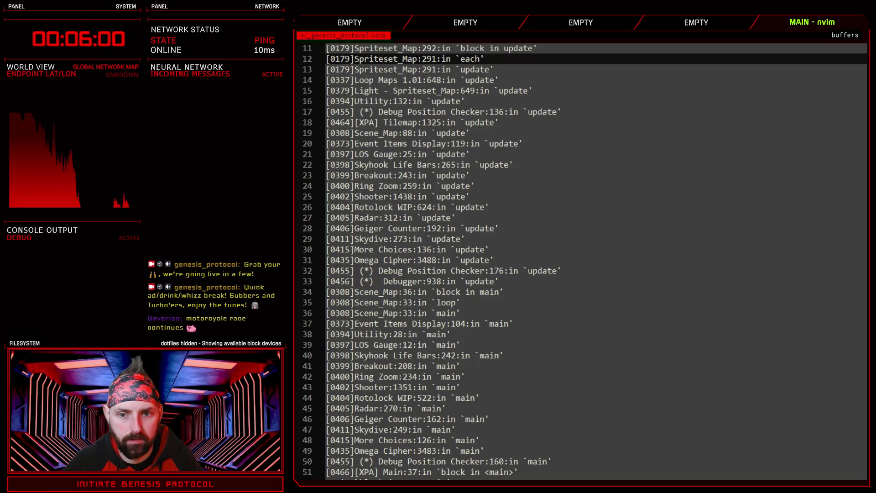
{"action": "scroll", "coordinate": [593, 91], "scroll_direction": "up", "scroll_amount": 4}
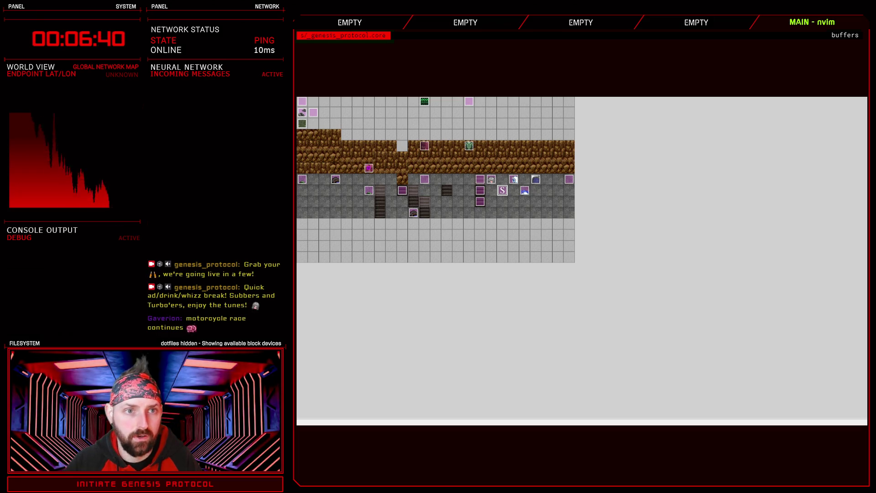
Step: Confirm 005: Kammie as the Initial Party in the Database, then save and start a playtest
{"action": "key", "text": "F9"}
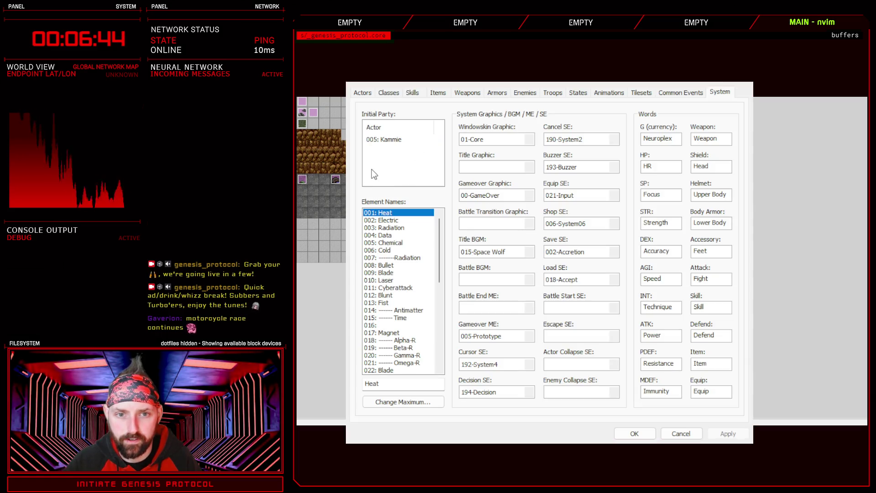
{"action": "left_click", "coordinate": [383, 139]}
{"action": "left_click", "coordinate": [634, 433]}
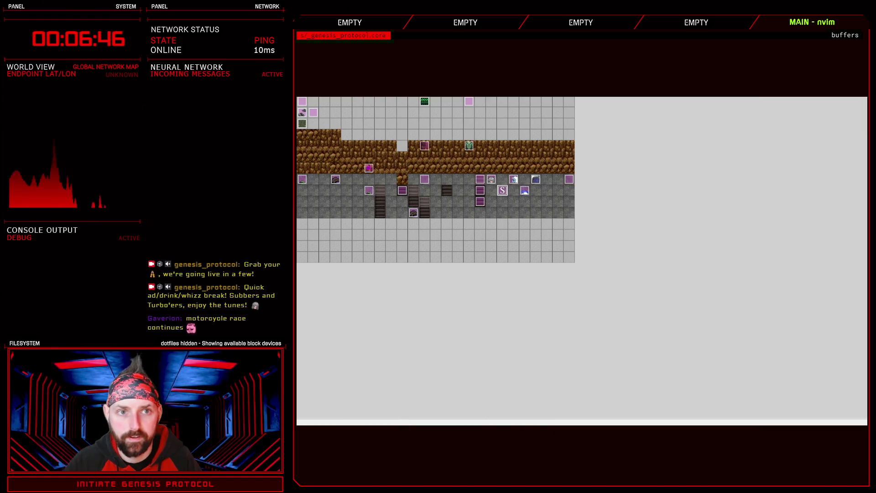
{"action": "key", "text": "ctrl+r"}
{"action": "key", "text": "Return"}
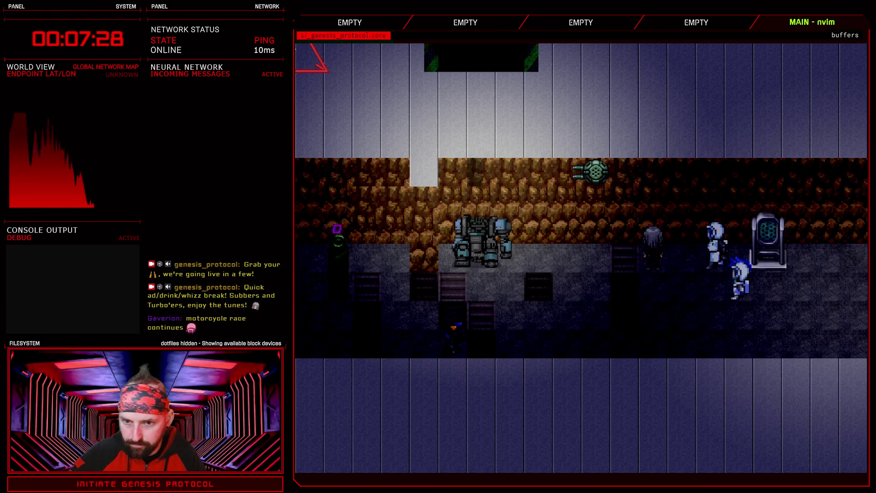
Step: Quit the playtest through the pause menu's Quit > Exit Game
{"action": "key", "text": "Escape"}
{"action": "key", "text": "Up"}
{"action": "key", "text": "Return"}
{"action": "key", "text": "Down"}
{"action": "key", "text": "Return"}
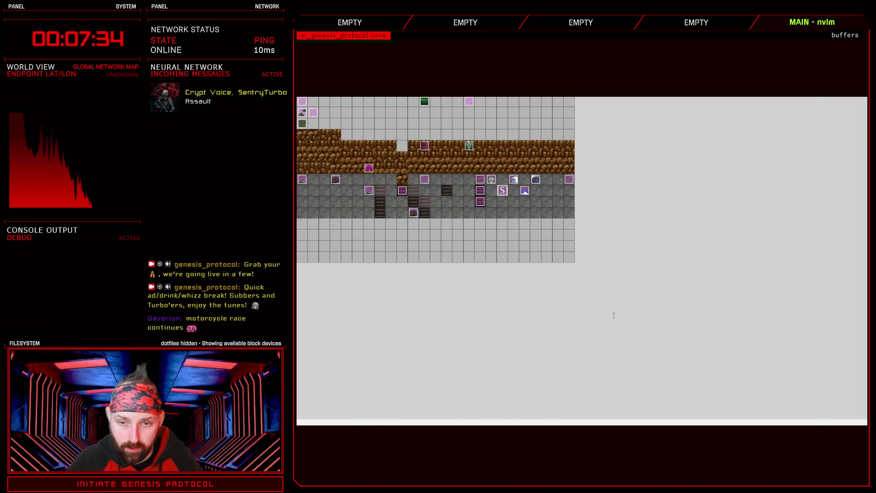
{"action": "key", "text": "F11"}
{"action": "left_click", "coordinate": [402, 257]}
{"action": "mouse_move", "coordinate": [401, 258]}
{"action": "left_mouse_down"}
{"action": "mouse_move", "coordinate": [397, 347]}
{"action": "mouse_move", "coordinate": [396, 312]}
{"action": "left_mouse_up"}
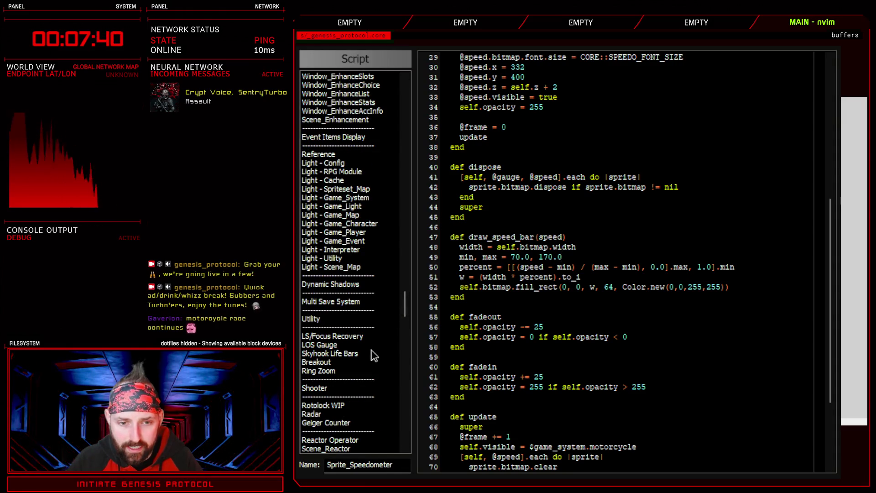
{"action": "left_click", "coordinate": [331, 388]}
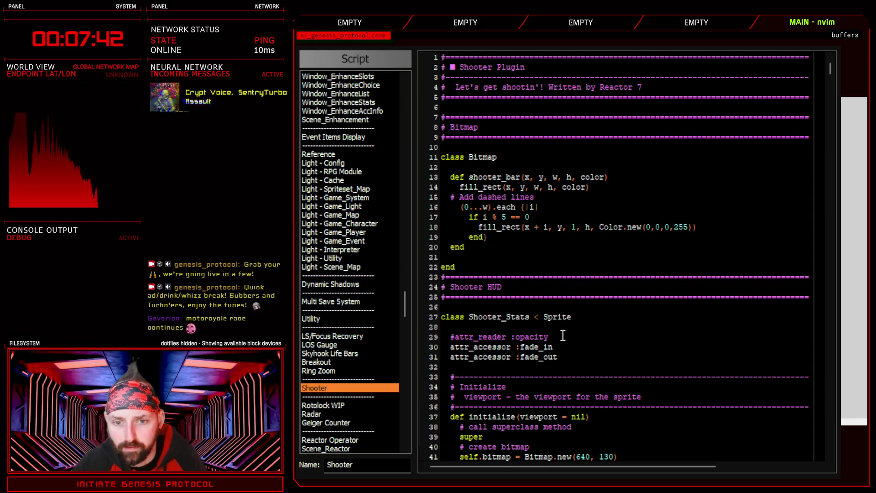
{"action": "scroll", "coordinate": [570, 324], "scroll_direction": "down", "scroll_amount": 8}
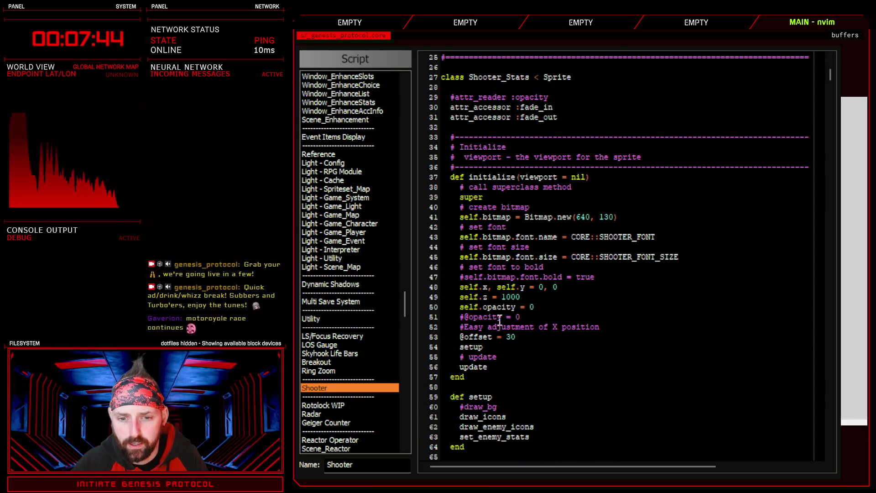
{"action": "scroll", "coordinate": [500, 319], "scroll_direction": "down", "scroll_amount": 6}
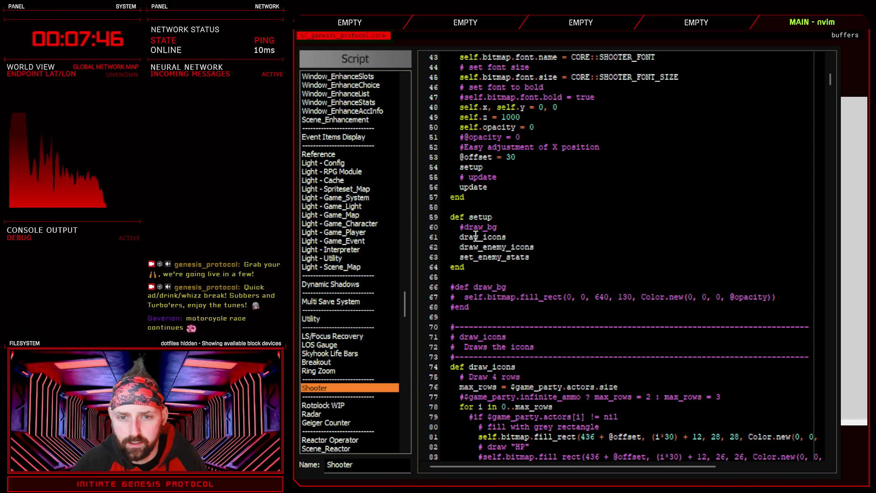
{"action": "left_click_drag", "start_coordinate": [458, 236], "coordinate": [517, 257]}
{"action": "scroll", "coordinate": [520, 247], "scroll_direction": "down", "scroll_amount": 6}
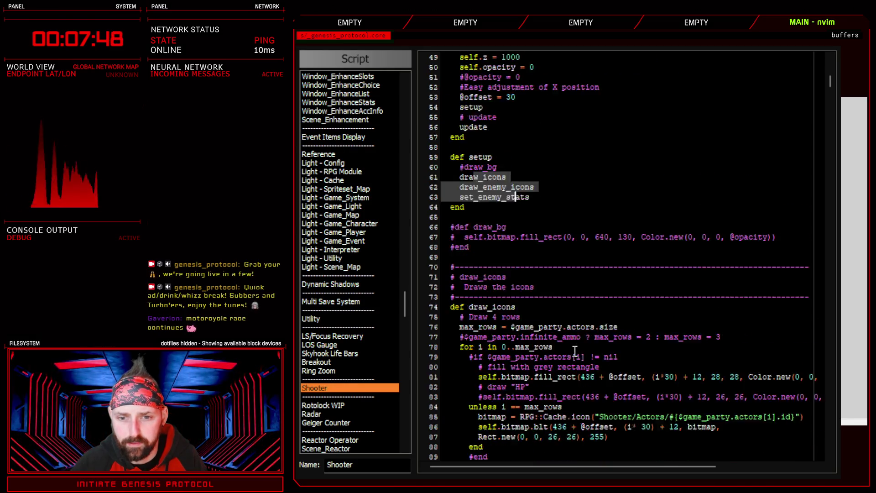
{"action": "left_click_drag", "start_coordinate": [497, 187], "coordinate": [552, 357]}
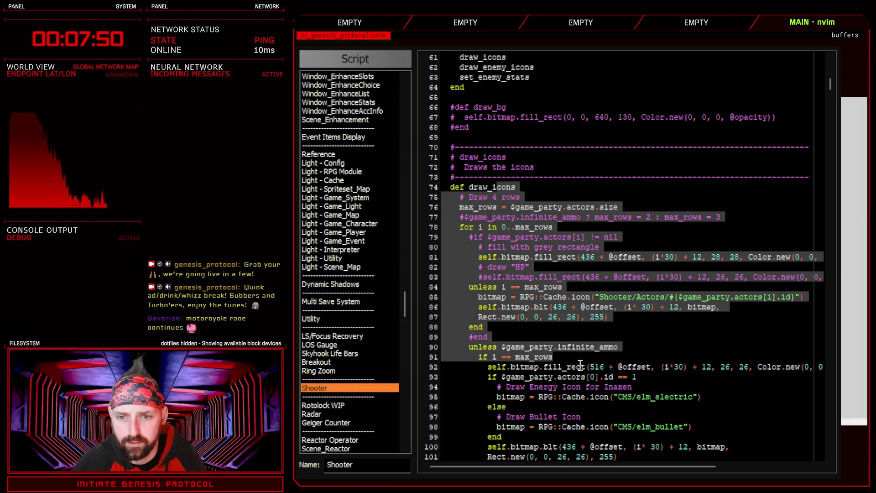
{"action": "left_click", "coordinate": [747, 299]}
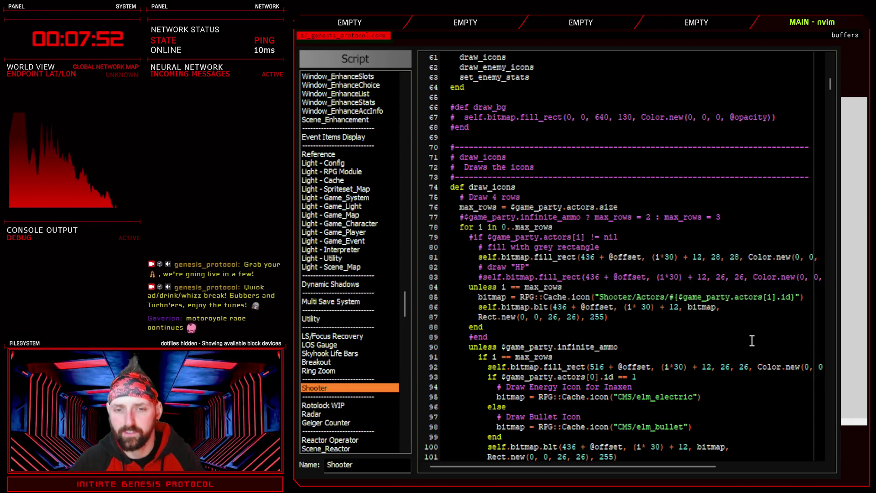
{"action": "scroll", "coordinate": [751, 341], "scroll_direction": "up", "scroll_amount": 8}
{"action": "scroll", "coordinate": [752, 341], "scroll_direction": "up", "scroll_amount": 6}
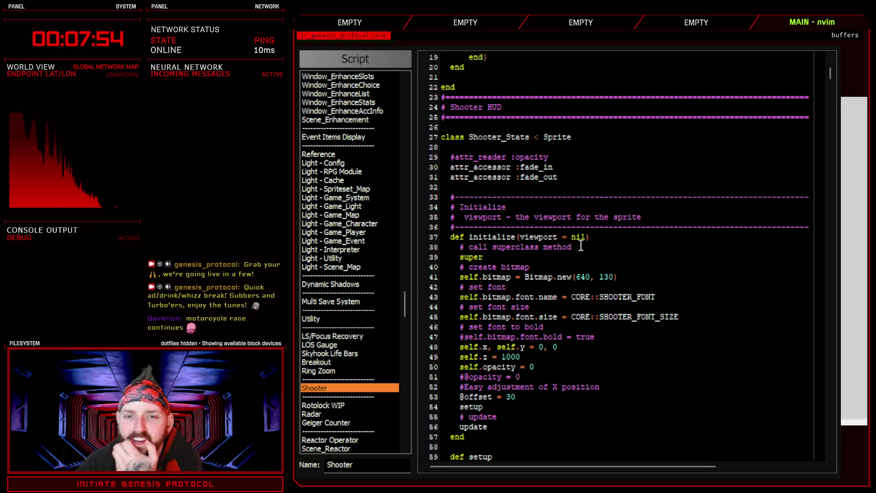
{"action": "scroll", "coordinate": [516, 402], "scroll_direction": "down", "scroll_amount": 6}
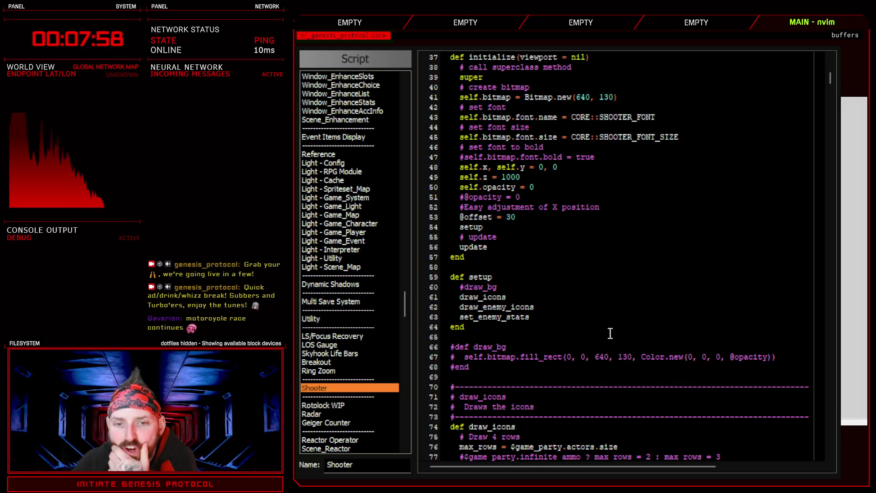
{"action": "scroll", "coordinate": [610, 333], "scroll_direction": "down", "scroll_amount": 18}
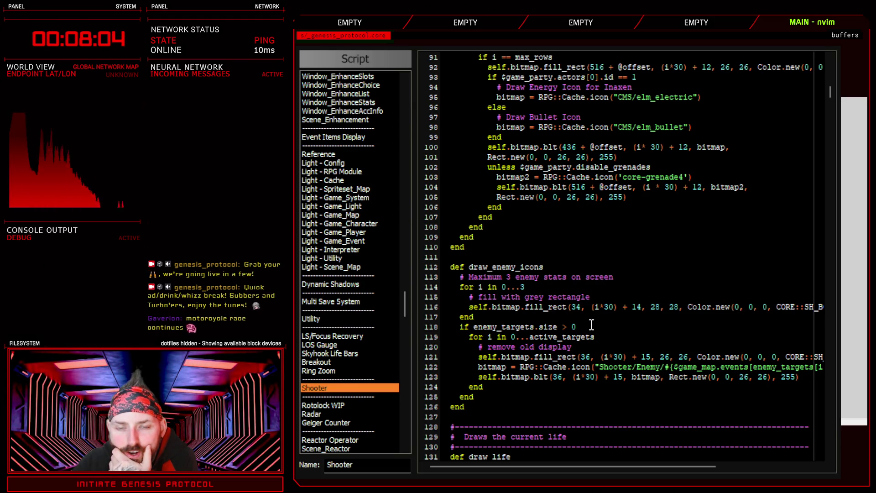
{"action": "scroll", "coordinate": [592, 324], "scroll_direction": "down", "scroll_amount": 4}
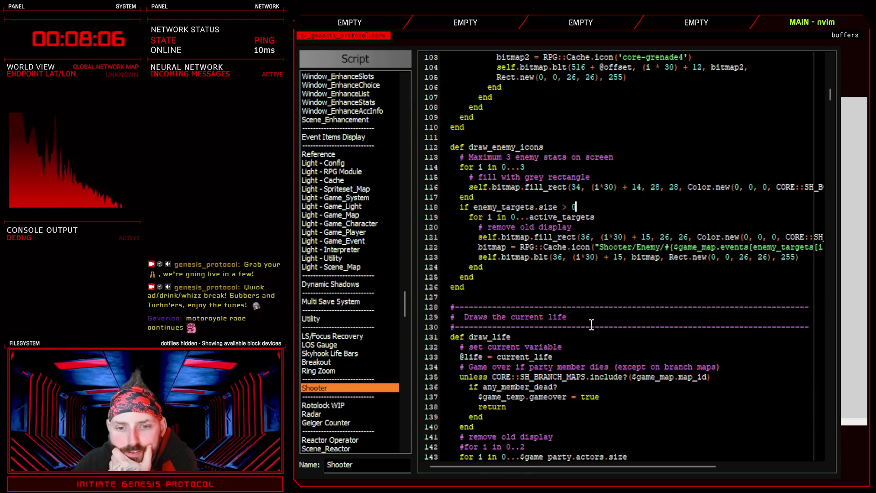
{"action": "scroll", "coordinate": [592, 324], "scroll_direction": "up", "scroll_amount": 16}
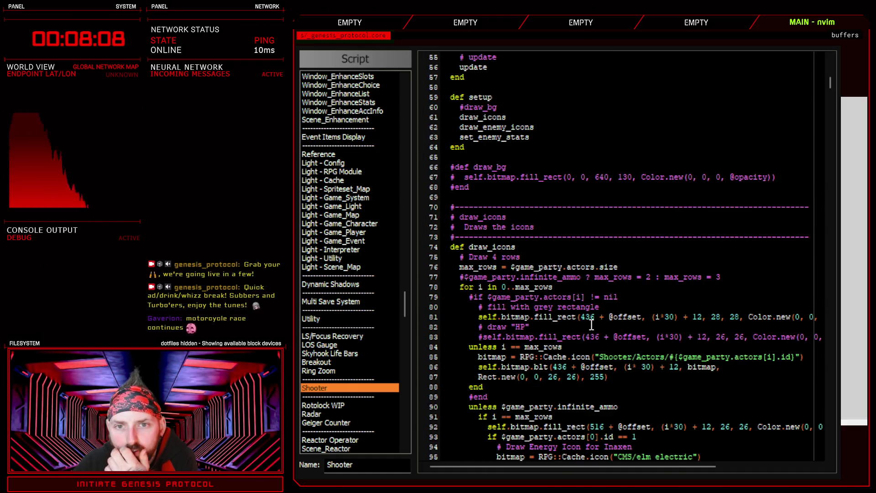
{"action": "scroll", "coordinate": [591, 325], "scroll_direction": "up", "scroll_amount": 12}
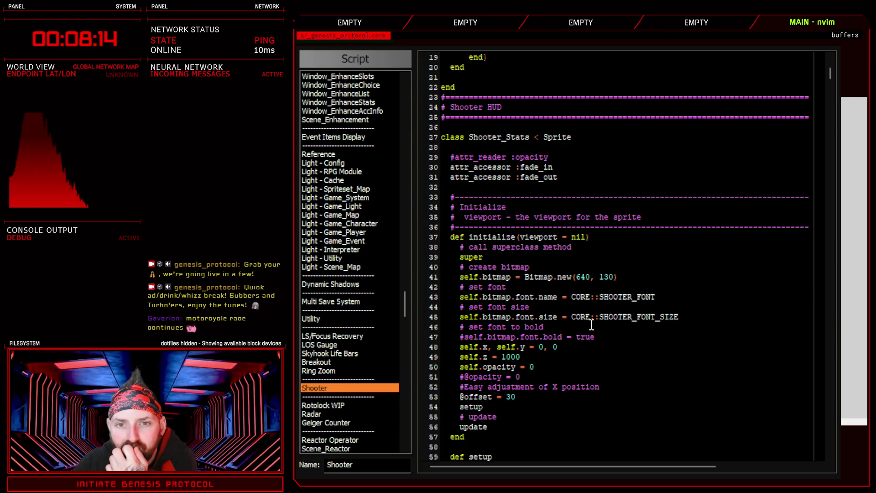
{"action": "scroll", "coordinate": [591, 324], "scroll_direction": "down", "scroll_amount": 8}
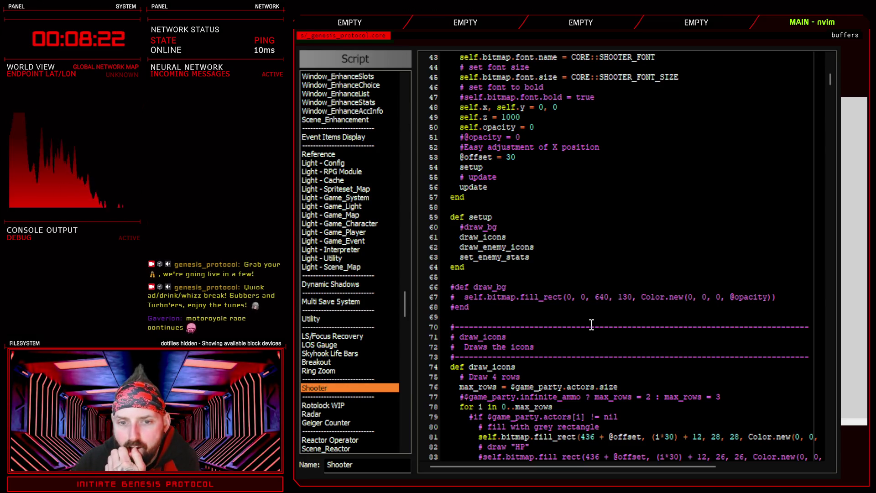
{"action": "scroll", "coordinate": [572, 374], "scroll_direction": "up", "scroll_amount": 8}
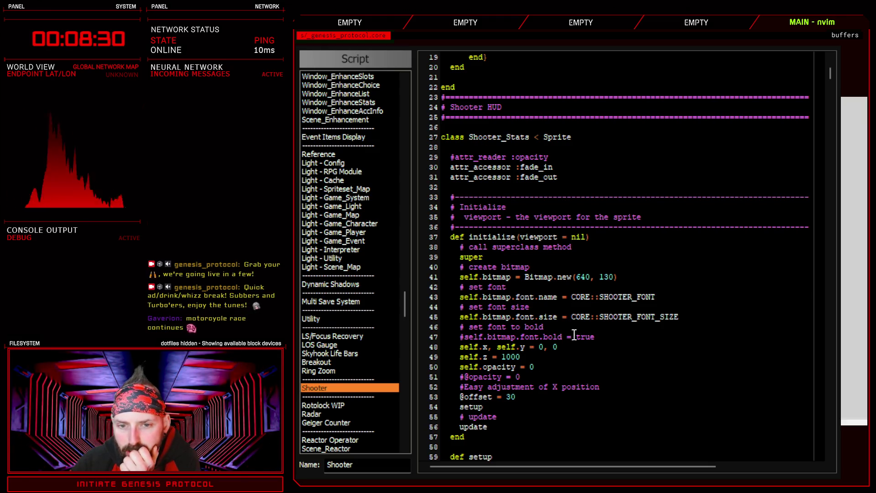
{"action": "scroll", "coordinate": [541, 283], "scroll_direction": "down", "scroll_amount": 8}
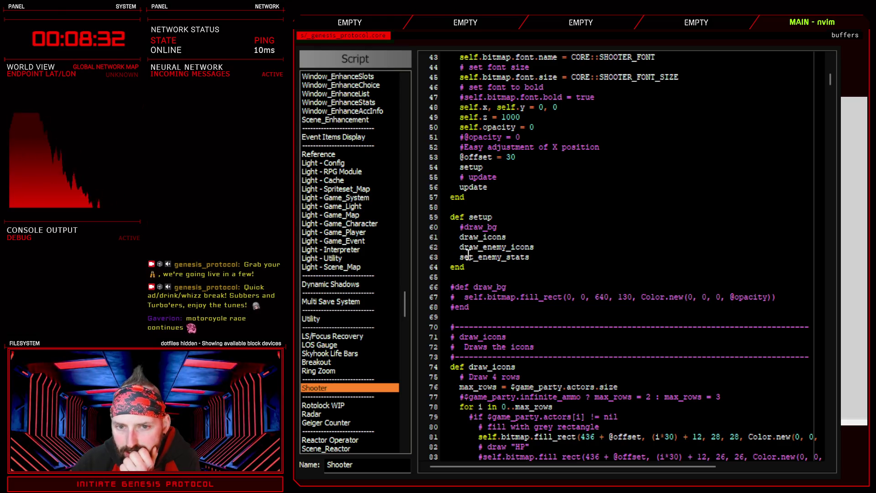
{"action": "left_click_drag", "start_coordinate": [487, 367], "coordinate": [578, 425]}
{"action": "scroll", "coordinate": [621, 329], "scroll_direction": "down", "scroll_amount": 6}
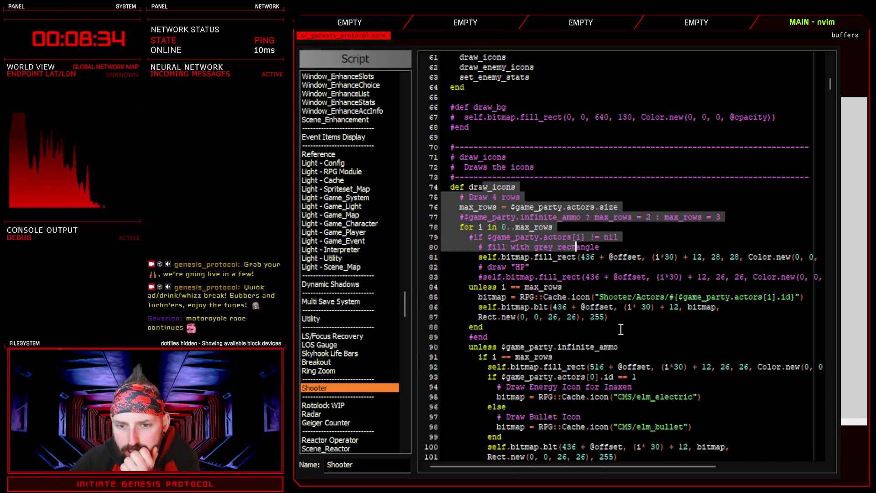
{"action": "scroll", "coordinate": [620, 329], "scroll_direction": "down", "scroll_amount": 6}
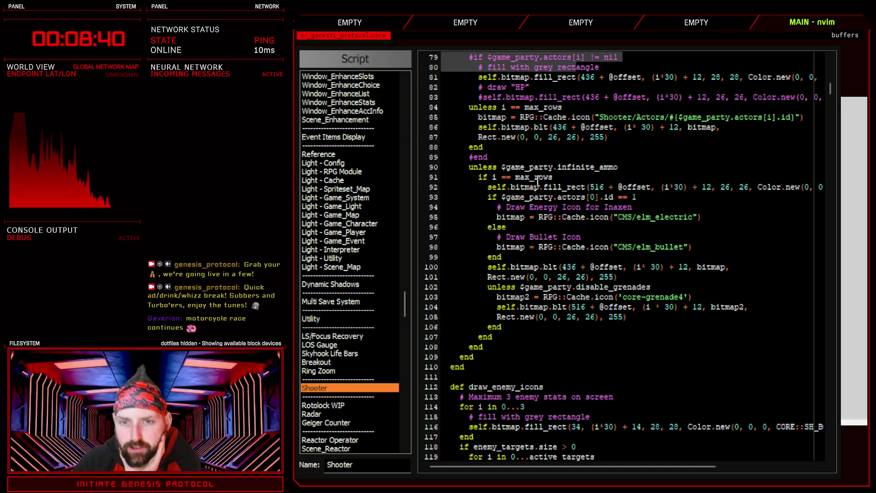
{"action": "left_click_drag", "start_coordinate": [547, 167], "coordinate": [592, 332]}
{"action": "left_click", "coordinate": [619, 355]}
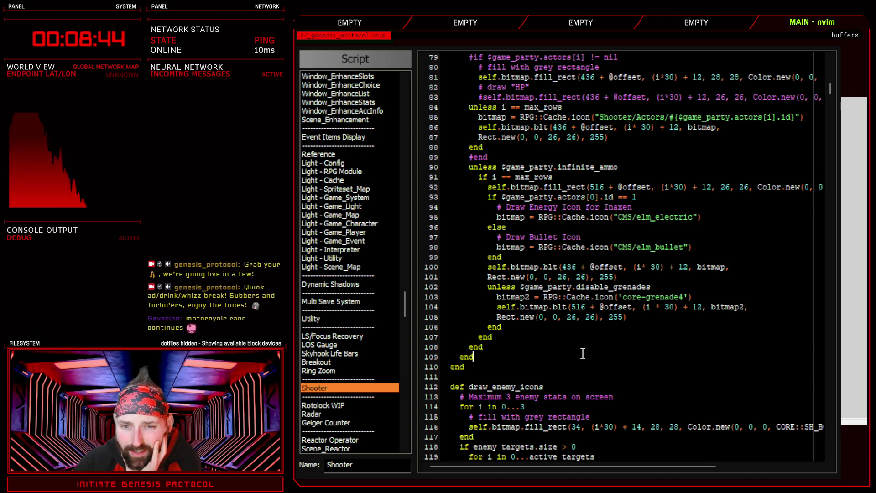
{"action": "scroll", "coordinate": [582, 353], "scroll_direction": "down", "scroll_amount": 6}
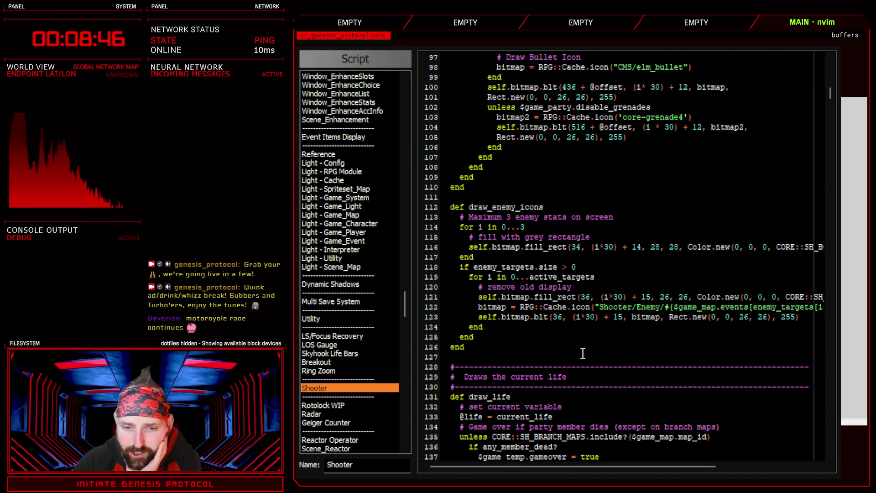
{"action": "scroll", "coordinate": [582, 354], "scroll_direction": "down", "scroll_amount": 18}
{"action": "scroll", "coordinate": [582, 354], "scroll_direction": "down", "scroll_amount": 20}
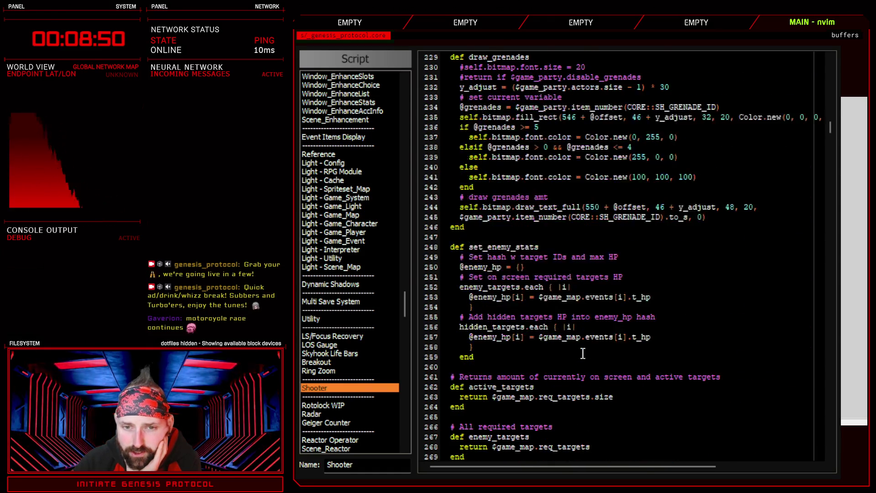
{"action": "scroll", "coordinate": [583, 354], "scroll_direction": "down", "scroll_amount": 10}
{"action": "scroll", "coordinate": [583, 353], "scroll_direction": "down", "scroll_amount": 12}
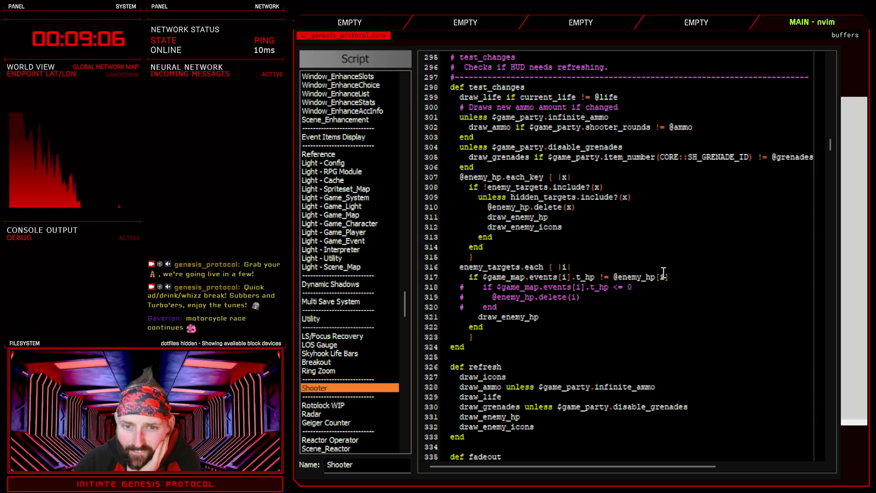
{"action": "scroll", "coordinate": [663, 272], "scroll_direction": "down", "scroll_amount": 6}
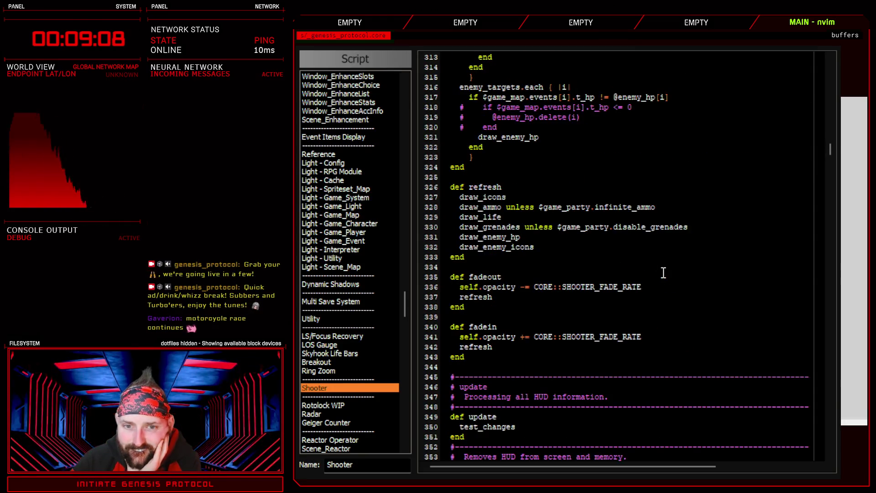
{"action": "scroll", "coordinate": [663, 272], "scroll_direction": "up", "scroll_amount": 20}
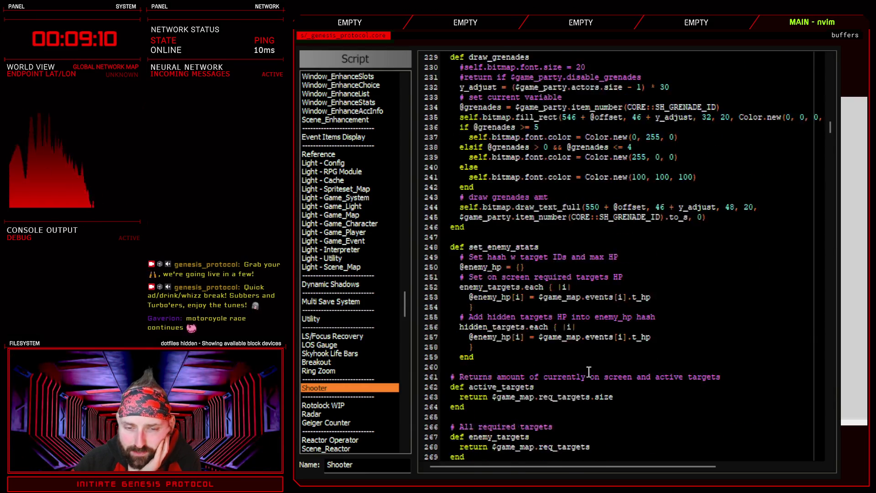
{"action": "scroll", "coordinate": [588, 372], "scroll_direction": "up", "scroll_amount": 20}
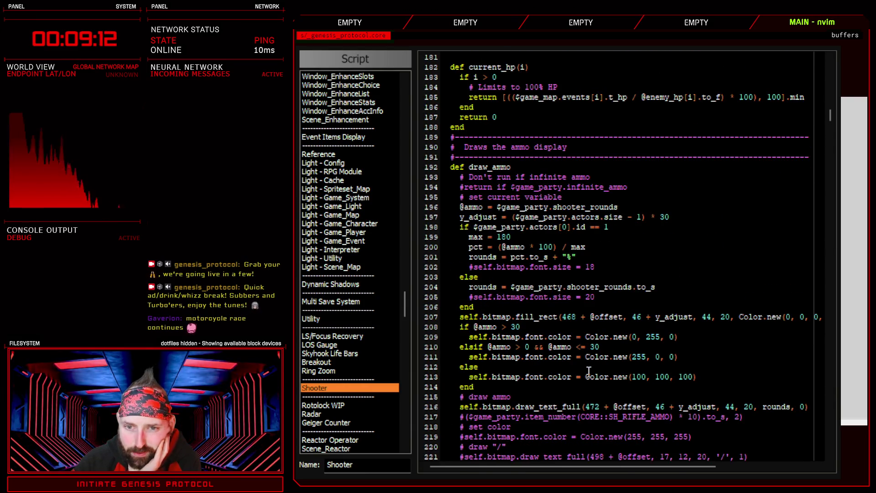
{"action": "scroll", "coordinate": [588, 372], "scroll_direction": "up", "scroll_amount": 8}
{"action": "scroll", "coordinate": [589, 371], "scroll_direction": "up", "scroll_amount": 10}
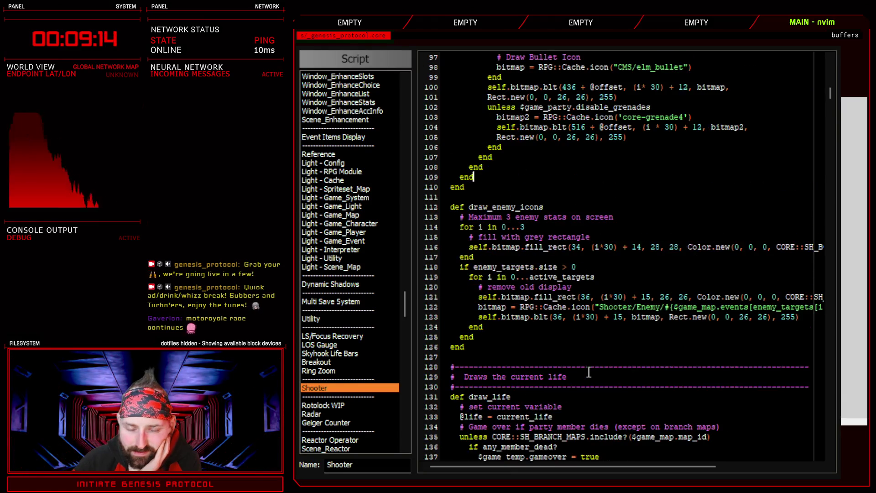
{"action": "scroll", "coordinate": [588, 372], "scroll_direction": "up", "scroll_amount": 8}
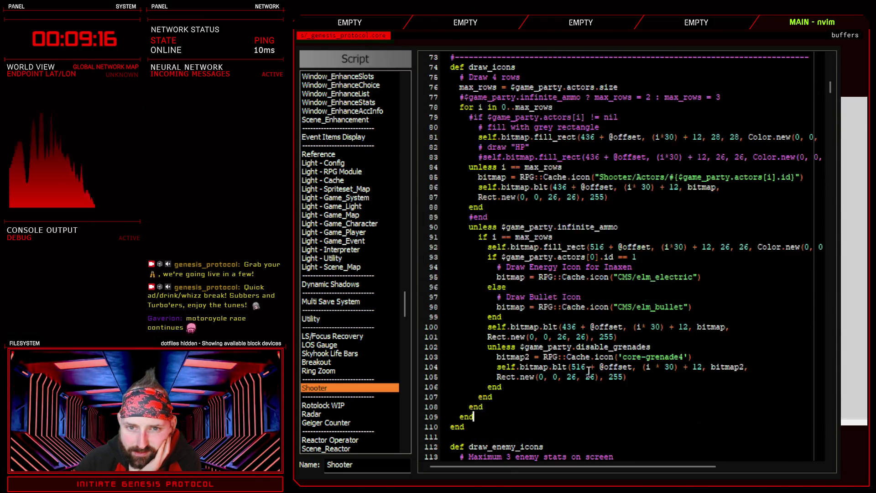
{"action": "scroll", "coordinate": [589, 371], "scroll_direction": "up", "scroll_amount": 10}
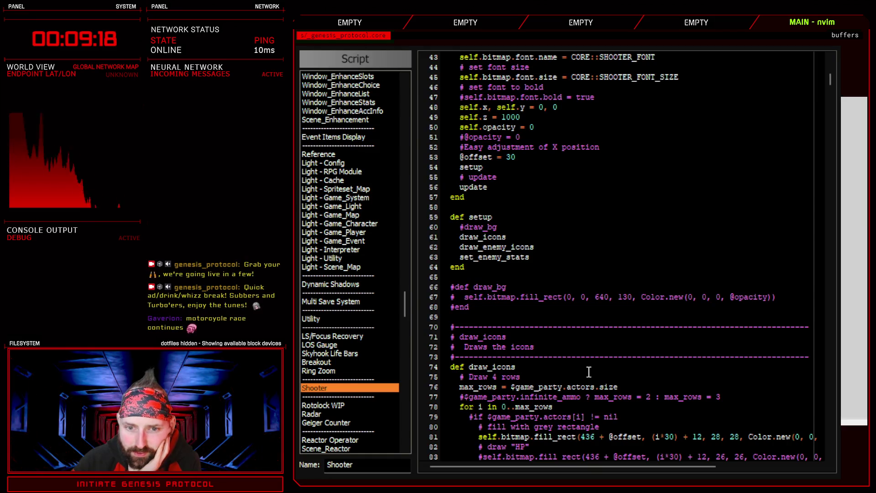
{"action": "scroll", "coordinate": [569, 338], "scroll_direction": "up", "scroll_amount": 8}
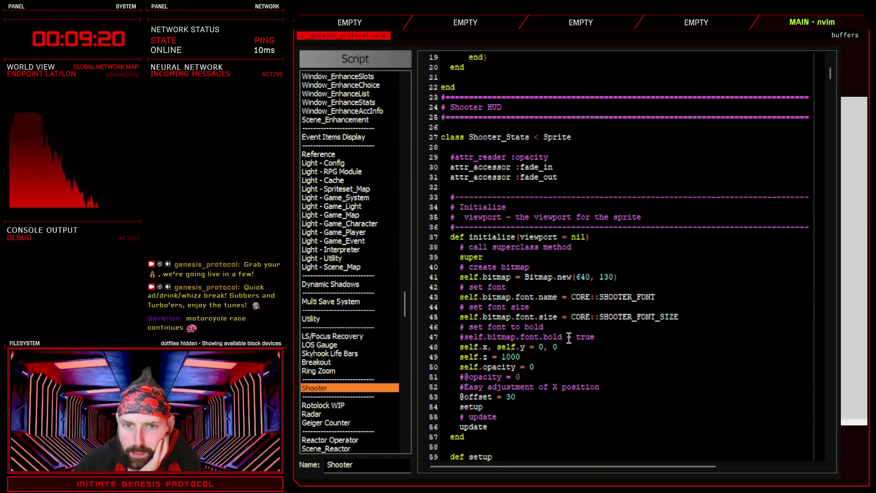
{"action": "scroll", "coordinate": [569, 338], "scroll_direction": "down", "scroll_amount": 16}
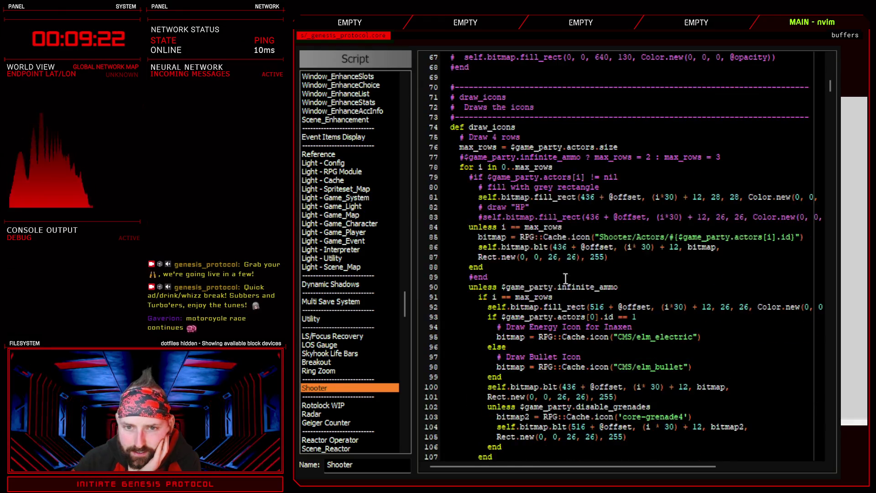
{"action": "left_click_drag", "start_coordinate": [510, 128], "coordinate": [490, 276]}
{"action": "scroll", "coordinate": [591, 406], "scroll_direction": "down", "scroll_amount": 6}
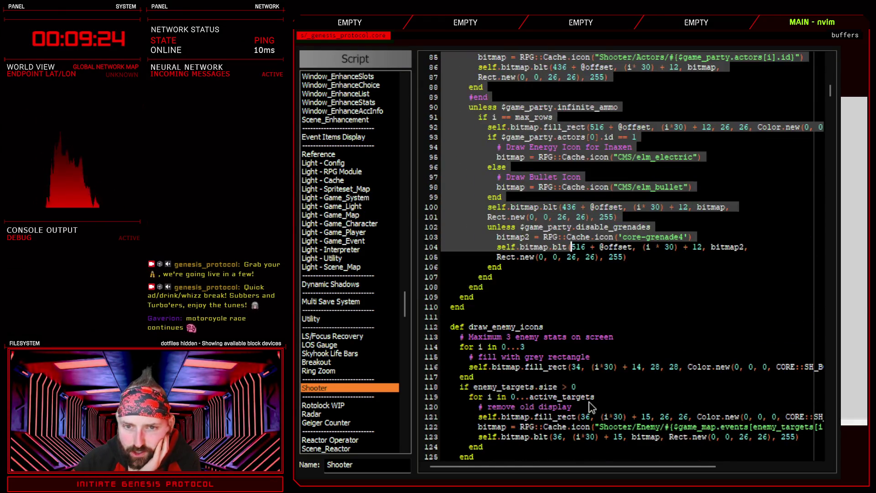
{"action": "scroll", "coordinate": [590, 406], "scroll_direction": "up", "scroll_amount": 12}
{"action": "left_click", "coordinate": [590, 406]}
{"action": "scroll", "coordinate": [481, 305], "scroll_direction": "up", "scroll_amount": 6}
{"action": "left_click_drag", "start_coordinate": [509, 157], "coordinate": [516, 247]}
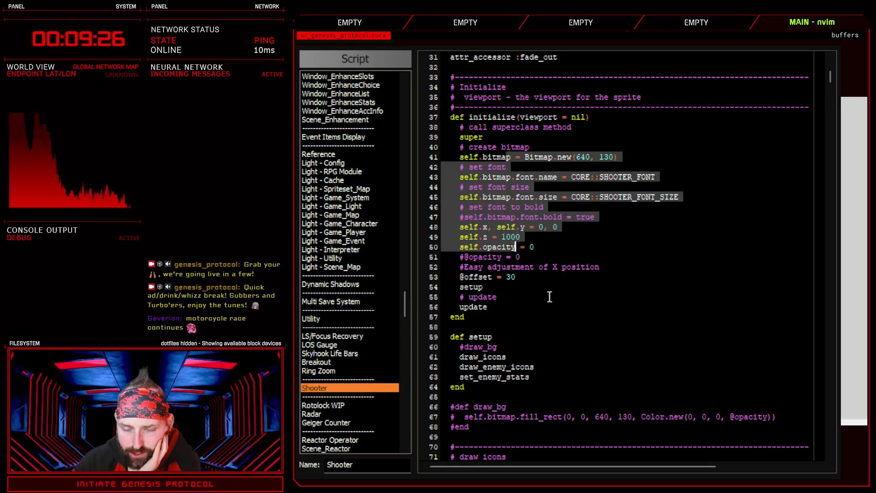
{"action": "double_click", "coordinate": [469, 356]}
{"action": "scroll", "coordinate": [509, 356], "scroll_direction": "down", "scroll_amount": 10}
{"action": "left_click", "coordinate": [511, 185]}
{"action": "scroll", "coordinate": [542, 370], "scroll_direction": "up", "scroll_amount": 14}
{"action": "left_click_drag", "start_coordinate": [477, 137], "coordinate": [549, 157]}
{"action": "scroll", "coordinate": [539, 205], "scroll_direction": "down", "scroll_amount": 8}
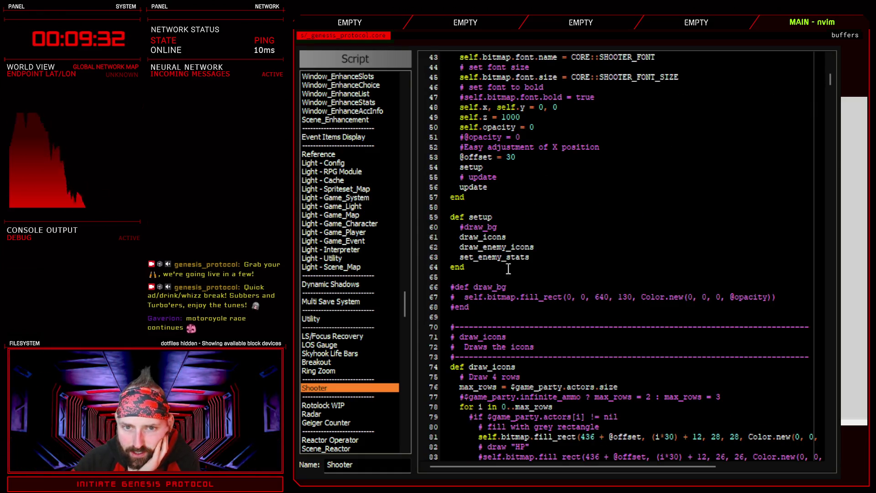
{"action": "double_click", "coordinate": [475, 236]}
{"action": "left_click_drag", "start_coordinate": [512, 386], "coordinate": [558, 457]}
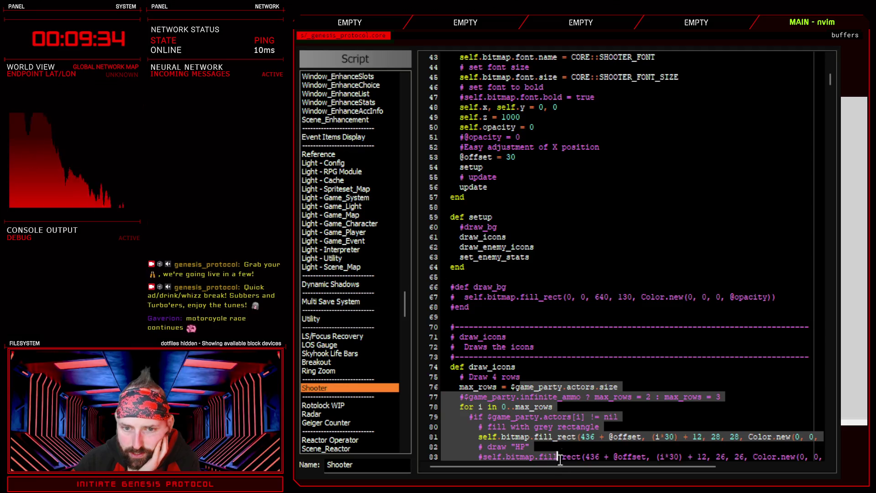
{"action": "scroll", "coordinate": [585, 378], "scroll_direction": "down", "scroll_amount": 8}
{"action": "left_click", "coordinate": [552, 247]}
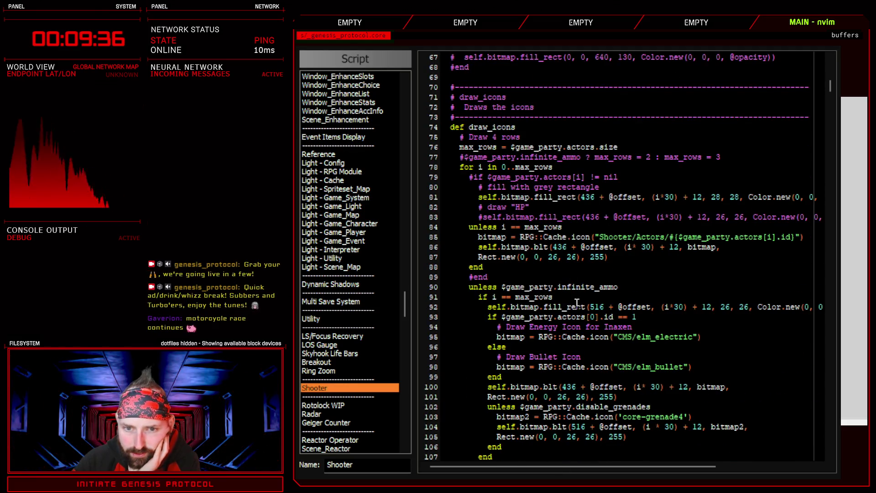
{"action": "scroll", "coordinate": [556, 319], "scroll_direction": "up", "scroll_amount": 18}
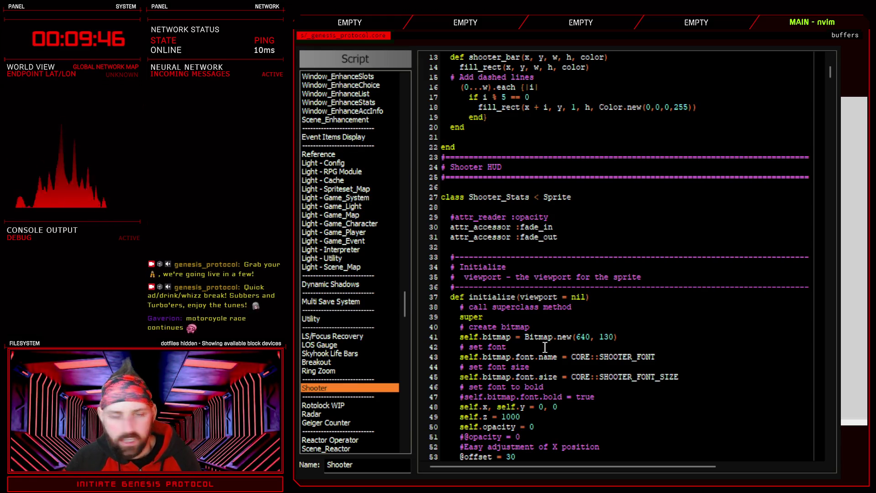
{"action": "left_click_drag", "start_coordinate": [531, 337], "coordinate": [660, 338]}
{"action": "left_click", "coordinate": [659, 338]}
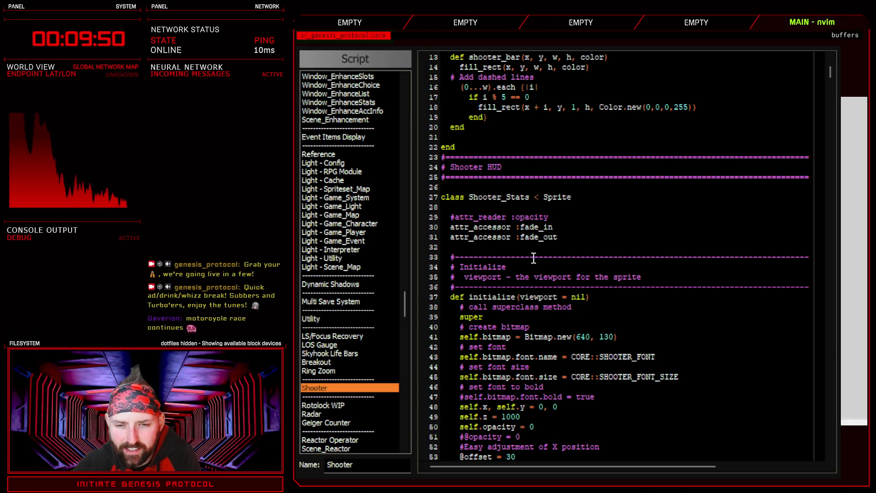
{"action": "scroll", "coordinate": [533, 286], "scroll_direction": "down", "scroll_amount": 6}
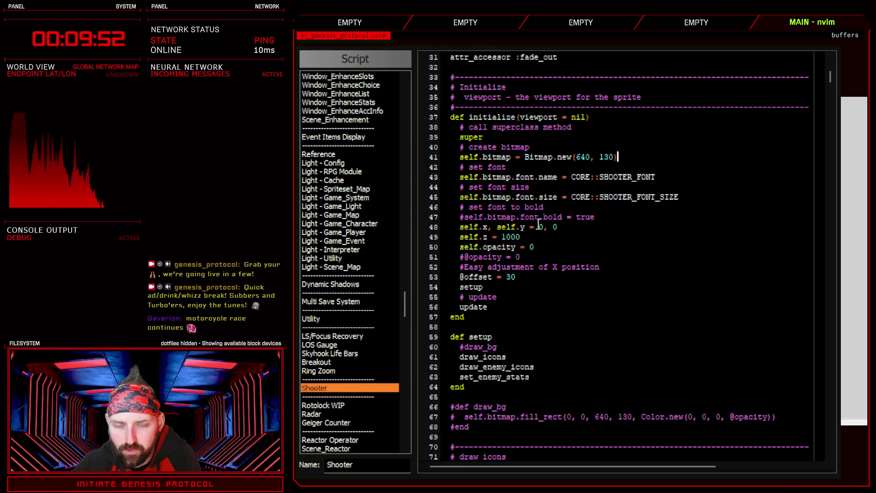
{"action": "scroll", "coordinate": [558, 297], "scroll_direction": "down", "scroll_amount": 12}
{"action": "left_click_drag", "start_coordinate": [502, 157], "coordinate": [543, 387]}
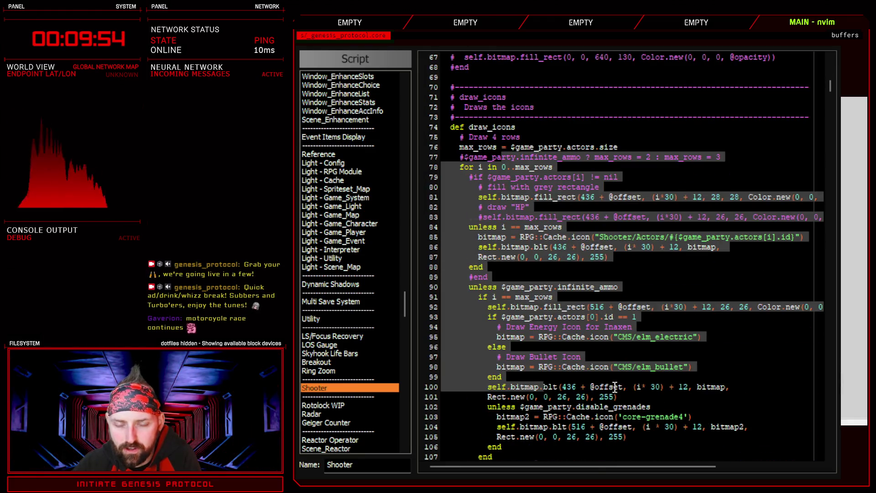
{"action": "scroll", "coordinate": [615, 387], "scroll_direction": "down", "scroll_amount": 6}
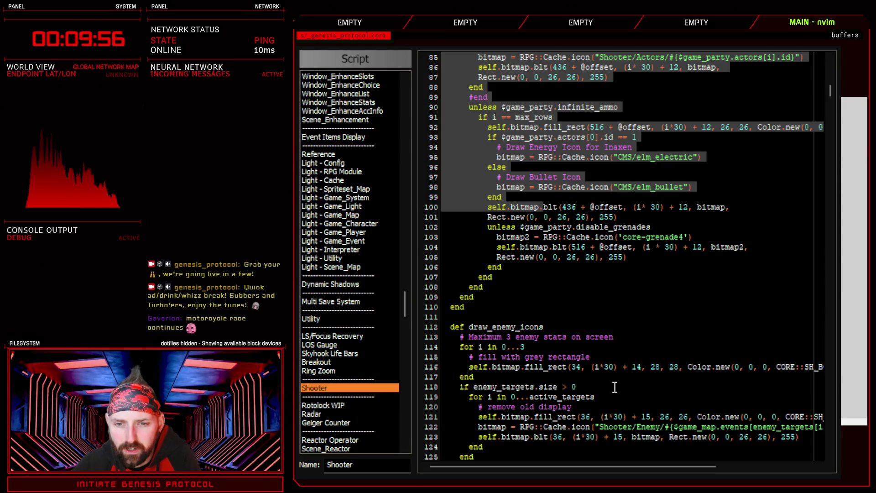
{"action": "scroll", "coordinate": [615, 387], "scroll_direction": "up", "scroll_amount": 4}
{"action": "left_click", "coordinate": [575, 347]}
{"action": "mouse_move", "coordinate": [562, 277]}
{"action": "left_mouse_down"}
{"action": "mouse_move", "coordinate": [506, 287]}
{"action": "mouse_move", "coordinate": [668, 320]}
{"action": "mouse_move", "coordinate": [680, 356]}
{"action": "mouse_move", "coordinate": [698, 306]}
{"action": "left_mouse_up"}
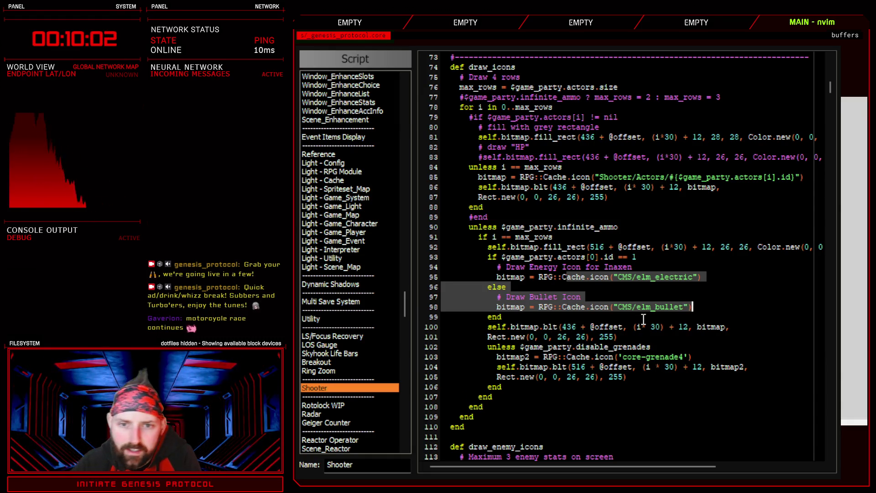
{"action": "left_click_drag", "start_coordinate": [571, 355], "coordinate": [640, 357]}
{"action": "left_click", "coordinate": [656, 385]}
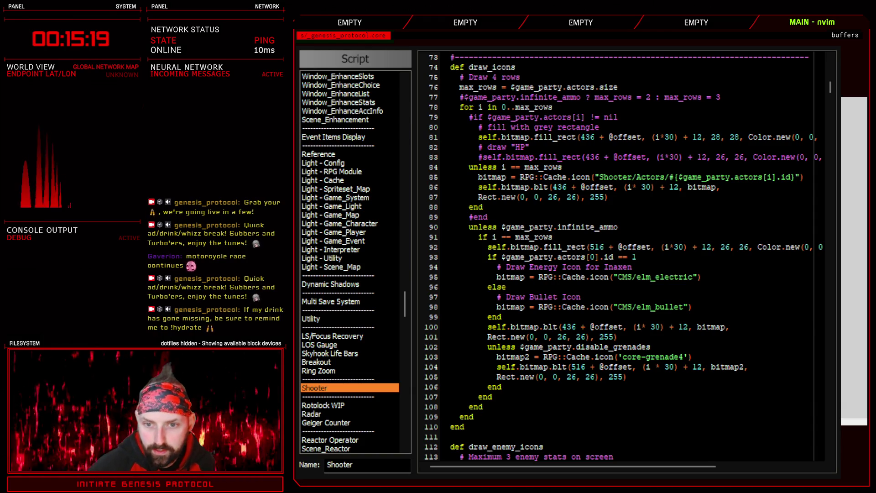
{"action": "scroll", "coordinate": [629, 256], "scroll_direction": "up", "scroll_amount": 4}
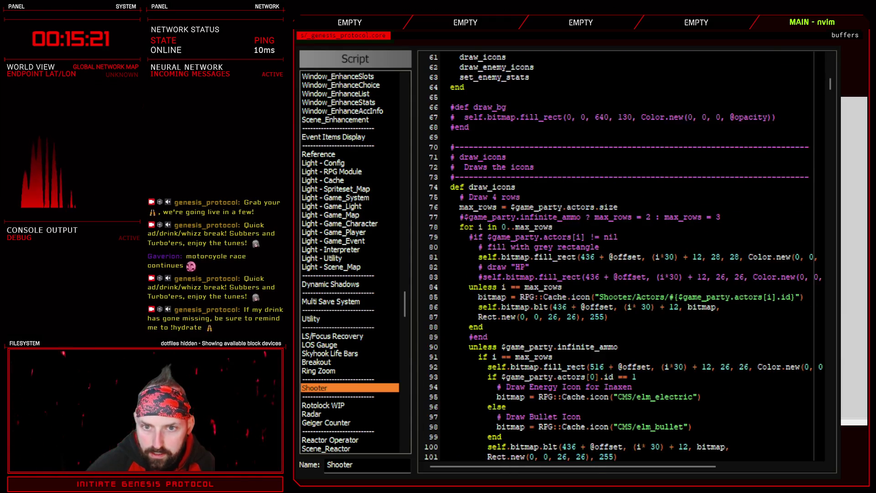
{"action": "scroll", "coordinate": [630, 255], "scroll_direction": "down", "scroll_amount": 4}
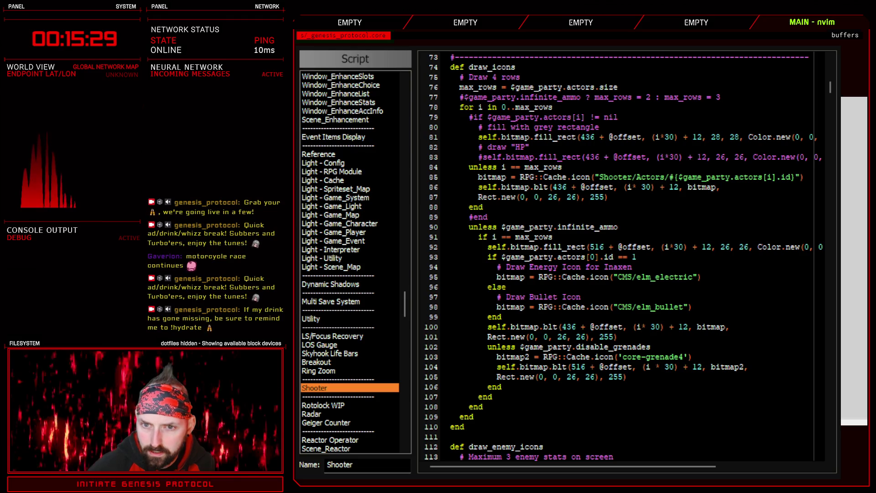
{"action": "scroll", "coordinate": [621, 255], "scroll_direction": "down", "scroll_amount": 14}
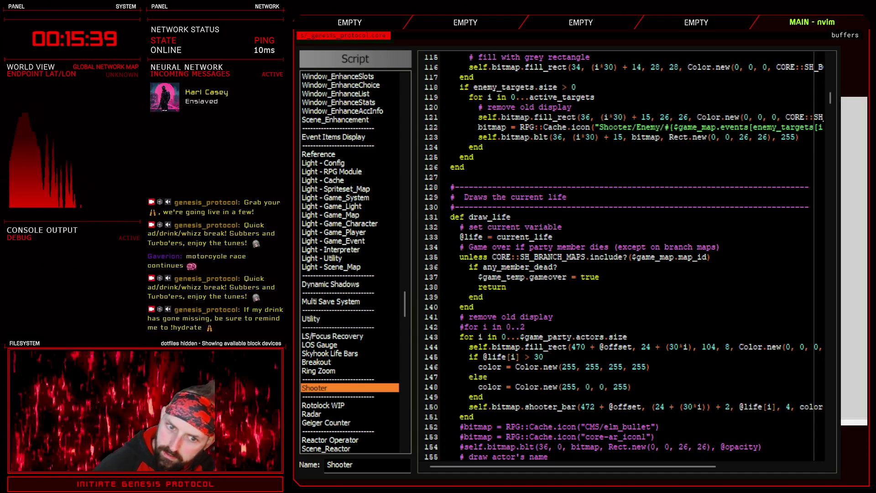
{"action": "scroll", "coordinate": [620, 255], "scroll_direction": "down", "scroll_amount": 6}
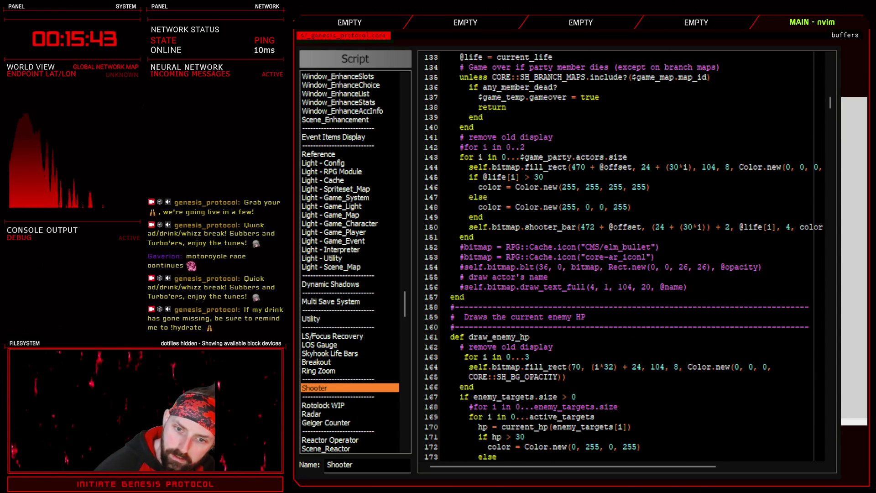
{"action": "scroll", "coordinate": [621, 256], "scroll_direction": "down", "scroll_amount": 2}
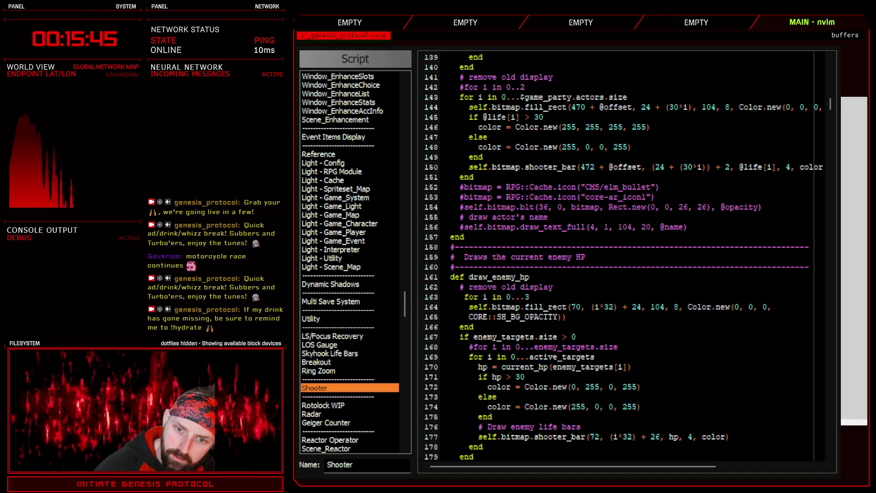
{"action": "scroll", "coordinate": [621, 256], "scroll_direction": "down", "scroll_amount": 2}
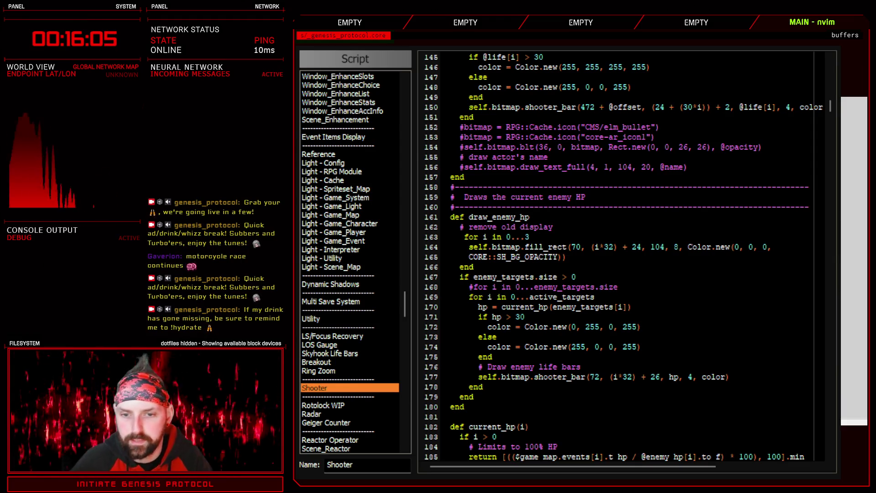
{"action": "scroll", "coordinate": [616, 256], "scroll_direction": "down", "scroll_amount": 4}
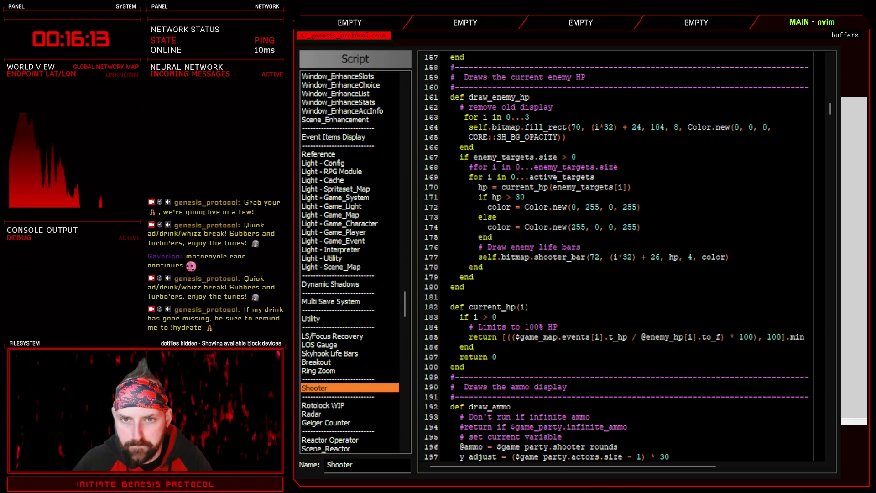
{"action": "scroll", "coordinate": [616, 255], "scroll_direction": "up", "scroll_amount": 20}
{"action": "scroll", "coordinate": [615, 256], "scroll_direction": "up", "scroll_amount": 8}
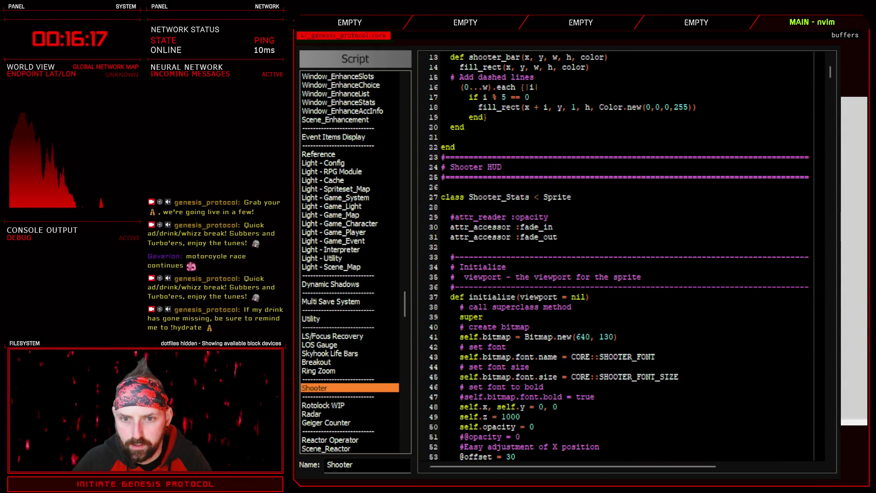
{"action": "scroll", "coordinate": [616, 256], "scroll_direction": "down", "scroll_amount": 18}
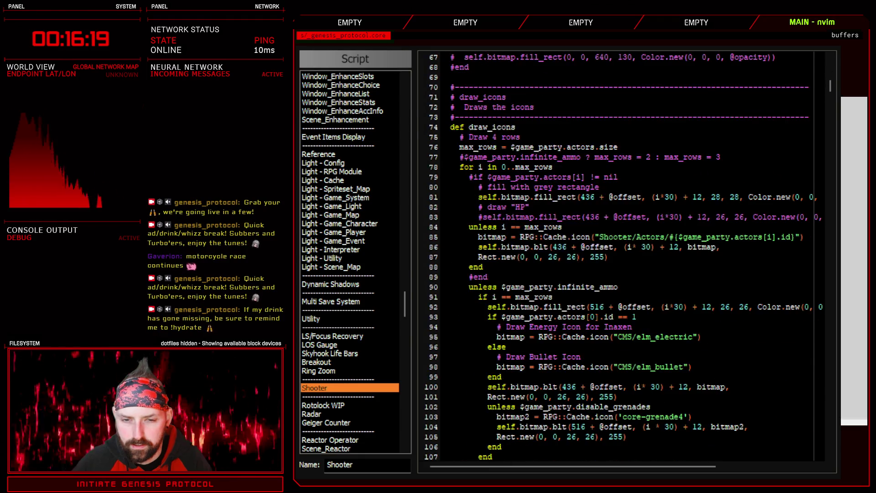
{"action": "scroll", "coordinate": [616, 255], "scroll_direction": "down", "scroll_amount": 20}
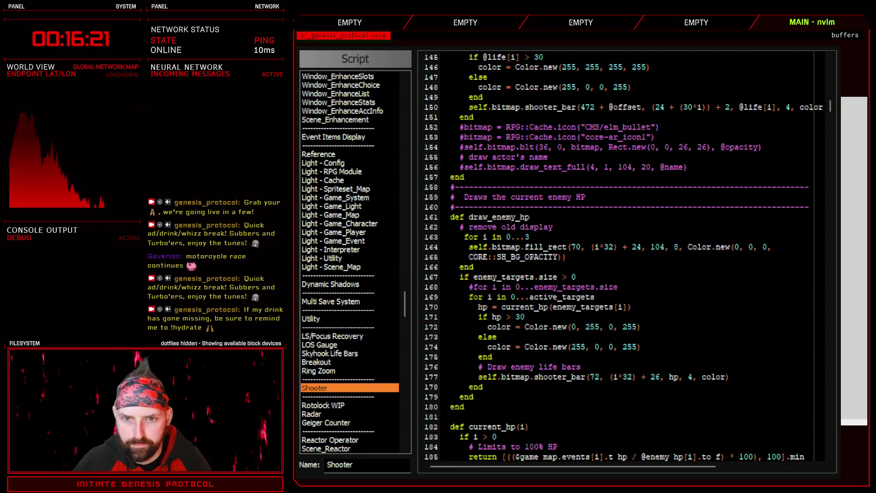
{"action": "scroll", "coordinate": [616, 255], "scroll_direction": "down", "scroll_amount": 20}
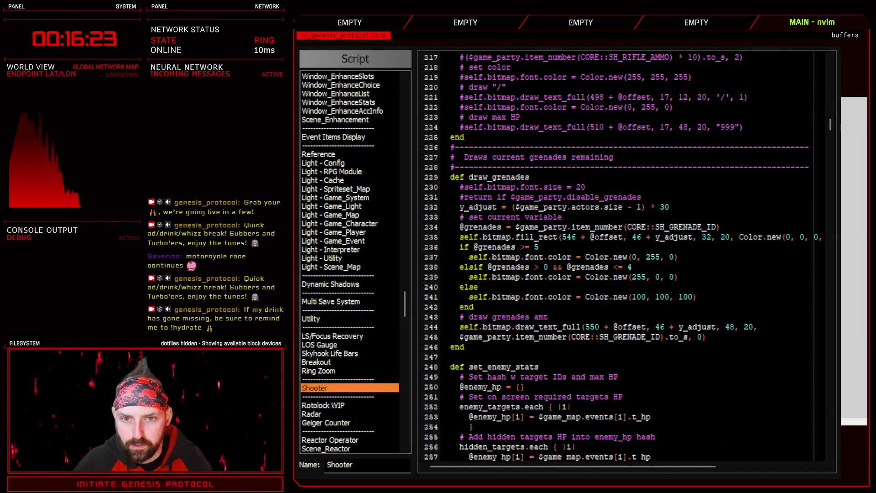
{"action": "scroll", "coordinate": [616, 255], "scroll_direction": "down", "scroll_amount": 20}
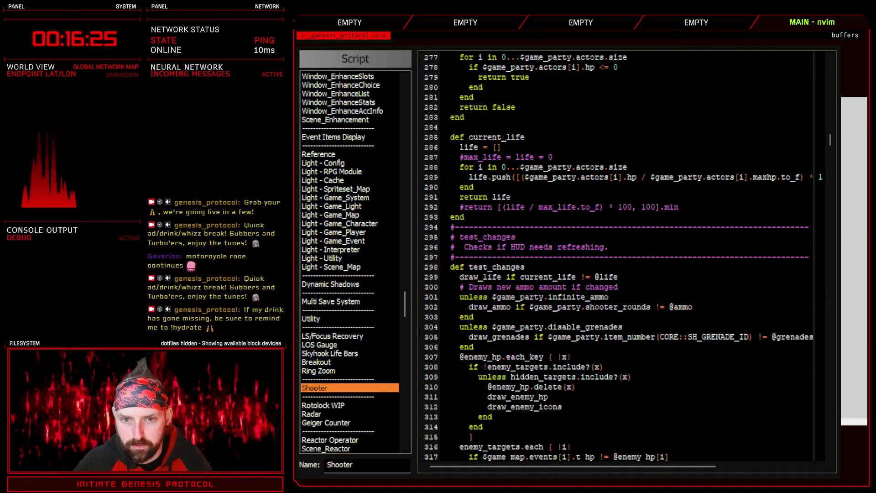
{"action": "scroll", "coordinate": [616, 255], "scroll_direction": "down", "scroll_amount": 12}
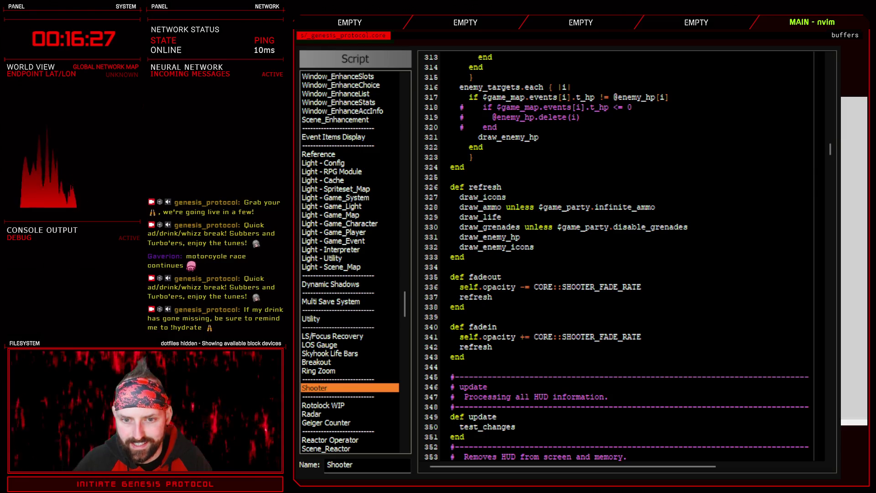
{"action": "scroll", "coordinate": [616, 256], "scroll_direction": "down", "scroll_amount": 6}
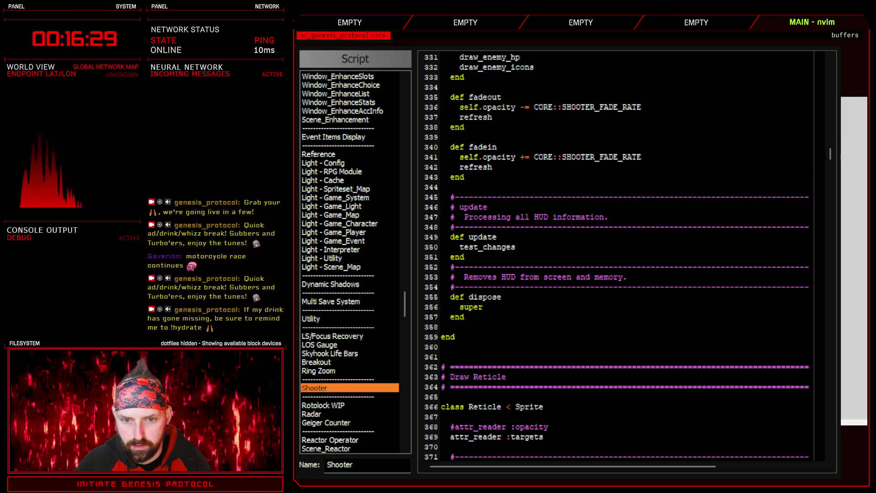
{"action": "mouse_move", "coordinate": [454, 336]}
{"action": "left_mouse_down"}
{"action": "mouse_move", "coordinate": [470, 97]}
{"action": "mouse_move", "coordinate": [505, 48]}
{"action": "mouse_move", "coordinate": [464, 297]}
{"action": "mouse_move", "coordinate": [428, 127]}
{"action": "left_mouse_up"}
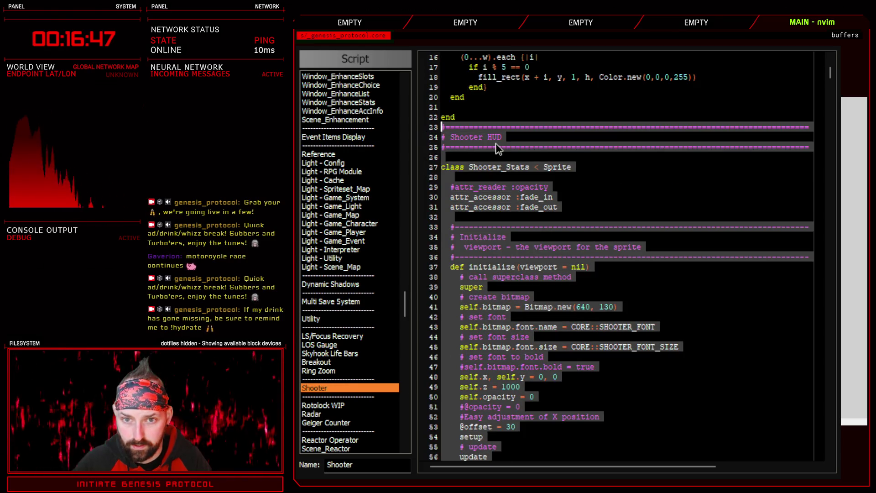
Step: Select the Shooter HUD class from its closing end up to the section header
{"action": "left_click_drag", "start_coordinate": [404, 304], "coordinate": [398, 183]}
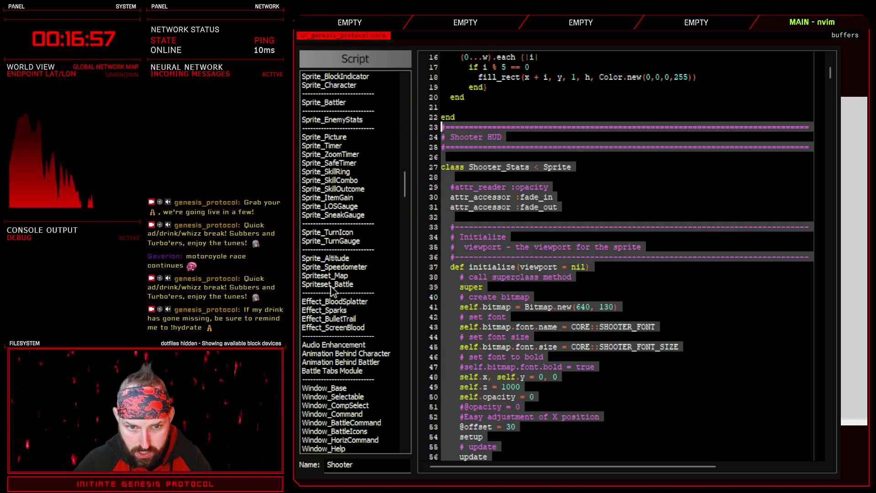
Step: Insert a blank script after Sprite_EnemyStats and paste the Shooter HUD class into it
{"action": "left_click", "coordinate": [338, 137]}
{"action": "scroll", "coordinate": [354, 257], "scroll_direction": "up", "scroll_amount": 2}
{"action": "left_click", "coordinate": [351, 173]}
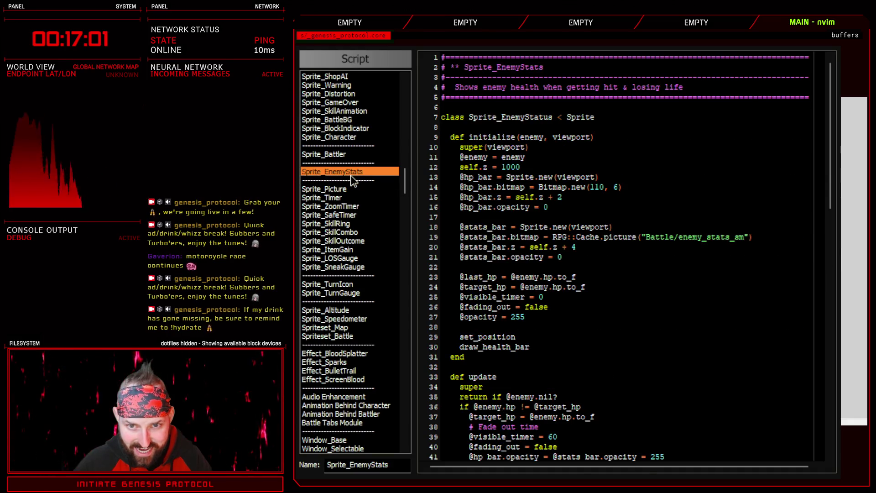
{"action": "left_click", "coordinate": [348, 190]}
{"action": "key", "text": "Insert"}
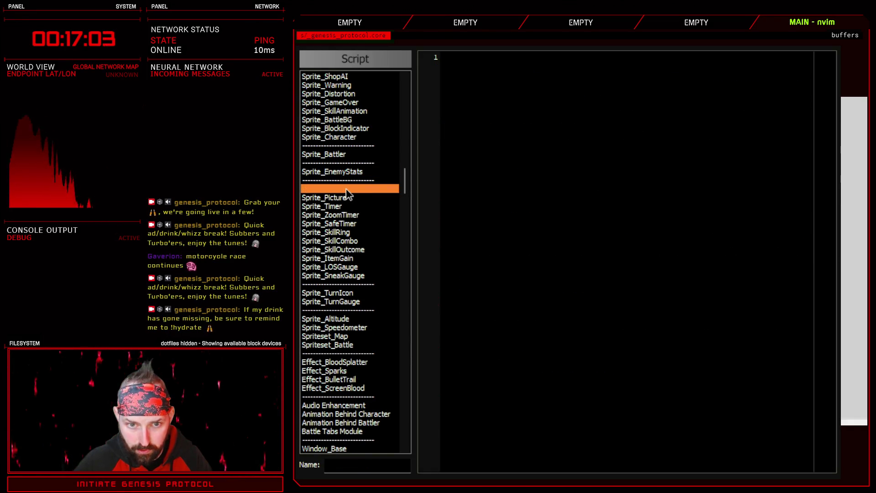
{"action": "left_click", "coordinate": [549, 241]}
{"action": "key", "text": "ctrl+v"}
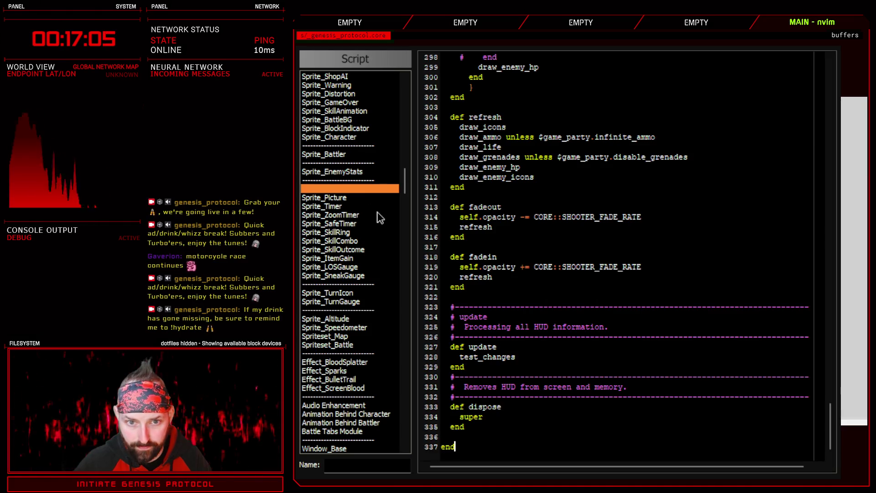
Step: Insert another script above Sprite_Picture, paste the class again, and start trimming the line 5 class name
{"action": "left_click", "coordinate": [347, 198]}
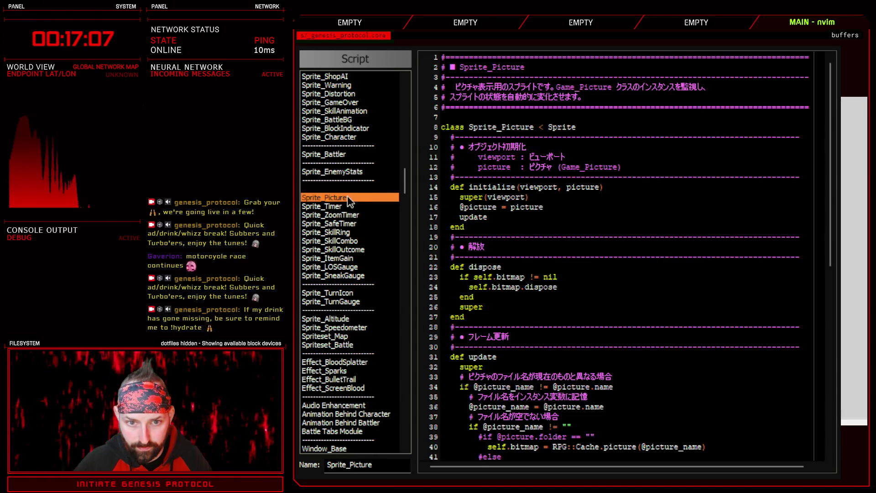
{"action": "left_click", "coordinate": [355, 187]}
{"action": "left_click", "coordinate": [340, 198]}
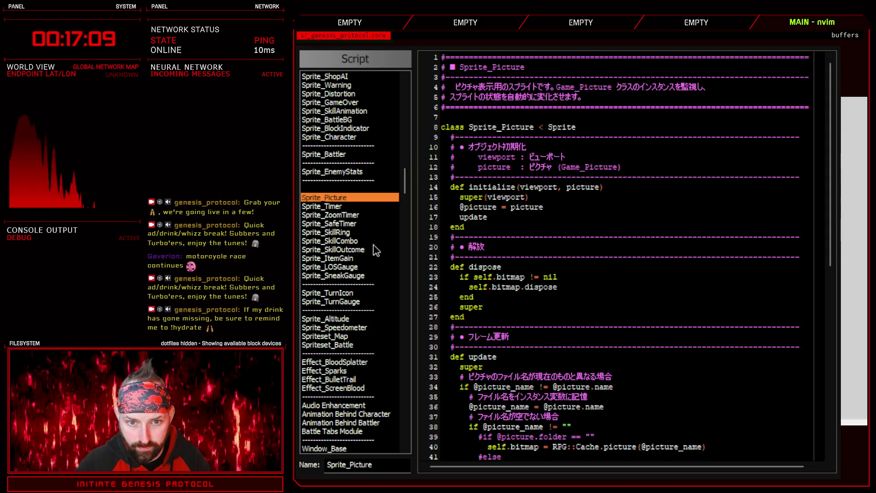
{"action": "key", "text": "Insert"}
{"action": "key", "text": "ctrl+v"}
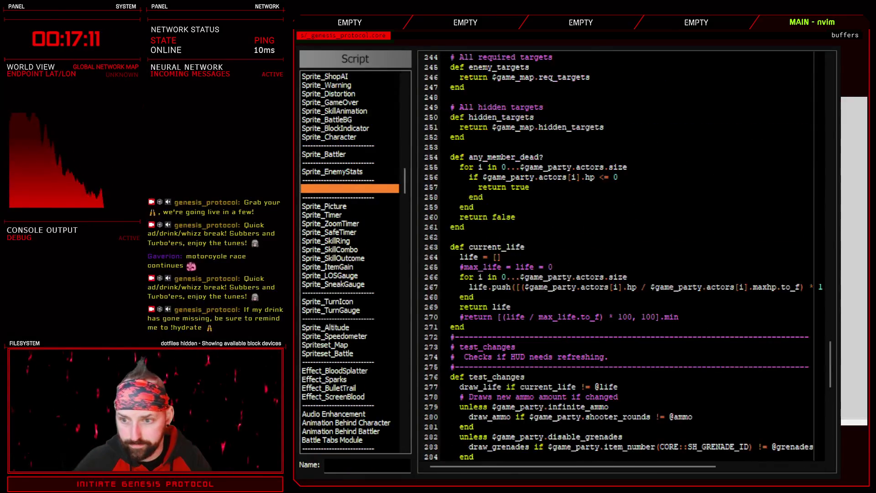
{"action": "left_click_drag", "start_coordinate": [829, 358], "coordinate": [798, 68]}
{"action": "left_click", "coordinate": [474, 97]}
{"action": "key", "text": "Delete"}
{"action": "key", "text": "Delete"}
{"action": "key", "text": "Delete"}
{"action": "key", "text": "Delete"}
{"action": "key", "text": "Delete"}
{"action": "key", "text": "Delete"}
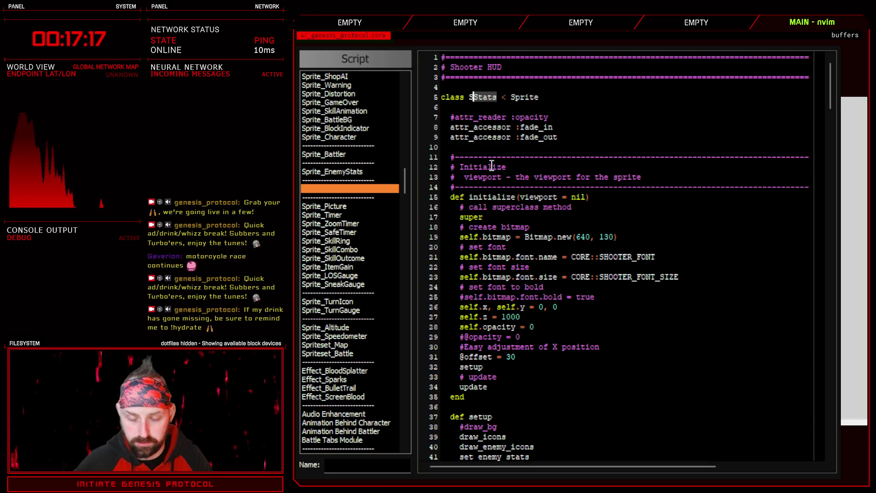
Step: Rename the class to Sprite_PartyStats and copy the new name
{"action": "key", "text": "Delete"}
{"action": "key", "text": "Delete"}
{"action": "key", "text": "Delete"}
{"action": "type", "text": "te_"}
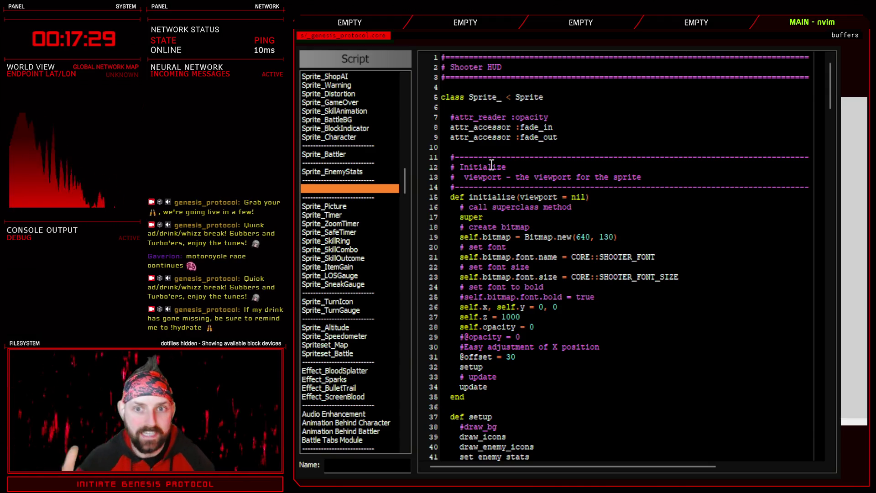
{"action": "type", "text": "Par"}
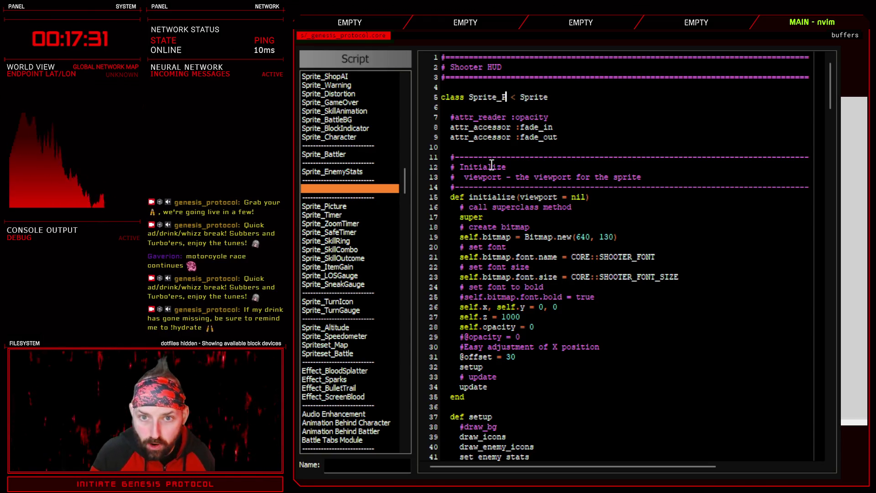
{"action": "type", "text": "tyStats"}
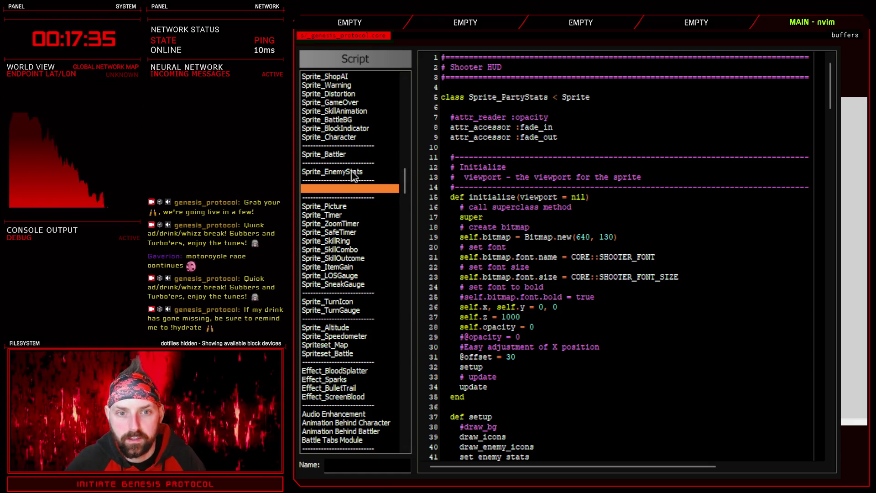
{"action": "double_click", "coordinate": [531, 97]}
{"action": "key", "text": "ctrl+c"}
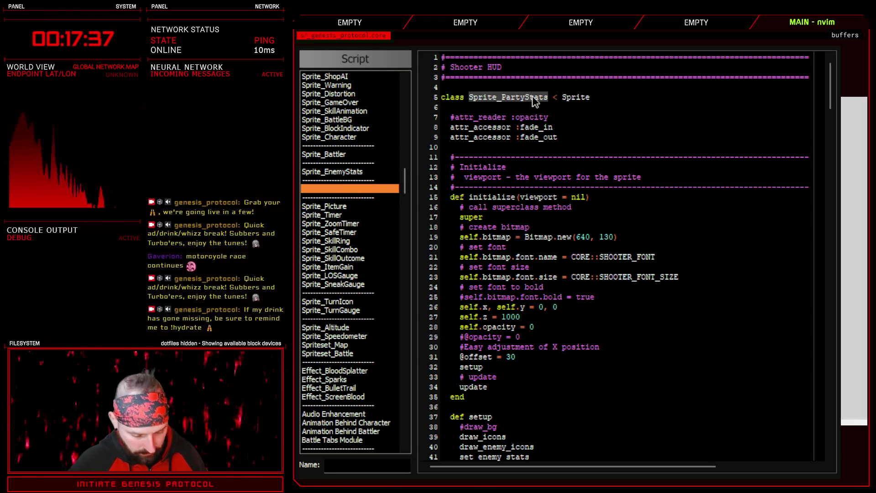
Step: Name the script Sprite_PartyStats and replace the Shooter HUD header title with Sprite_PartyStats
{"action": "left_click", "coordinate": [365, 465]}
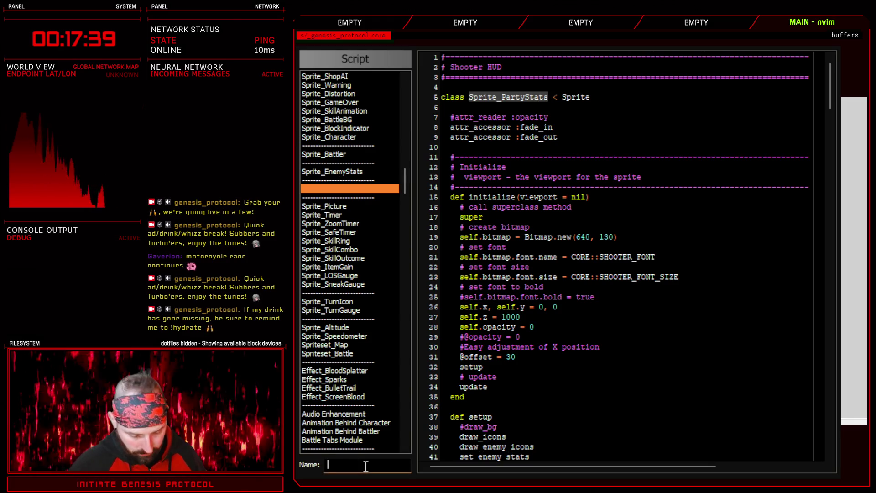
{"action": "key", "text": "ctrl+v"}
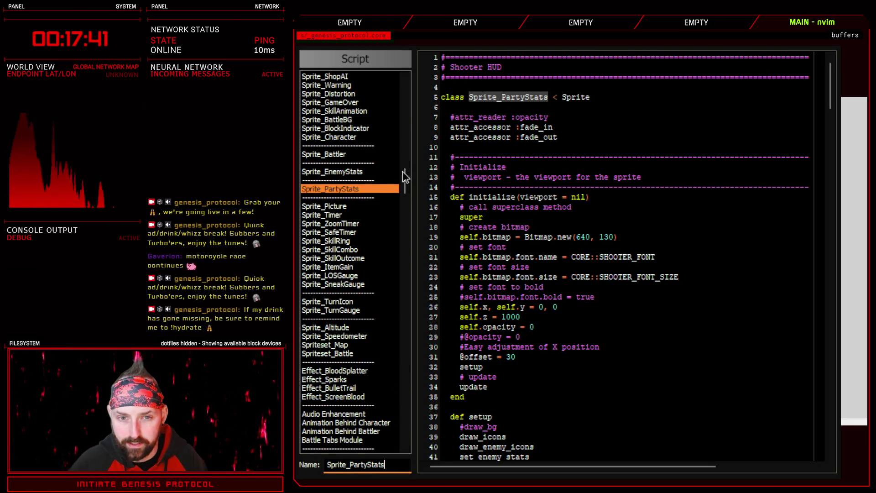
{"action": "left_click", "coordinate": [341, 191]}
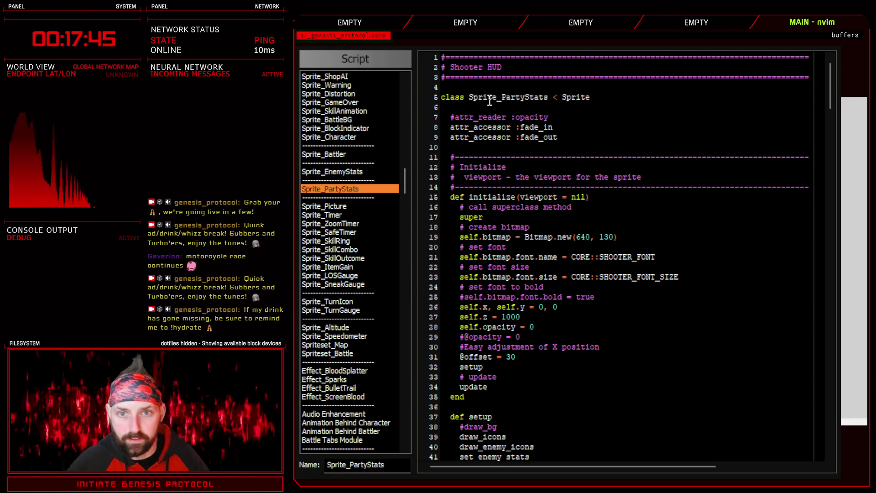
{"action": "left_click_drag", "start_coordinate": [506, 71], "coordinate": [453, 71]}
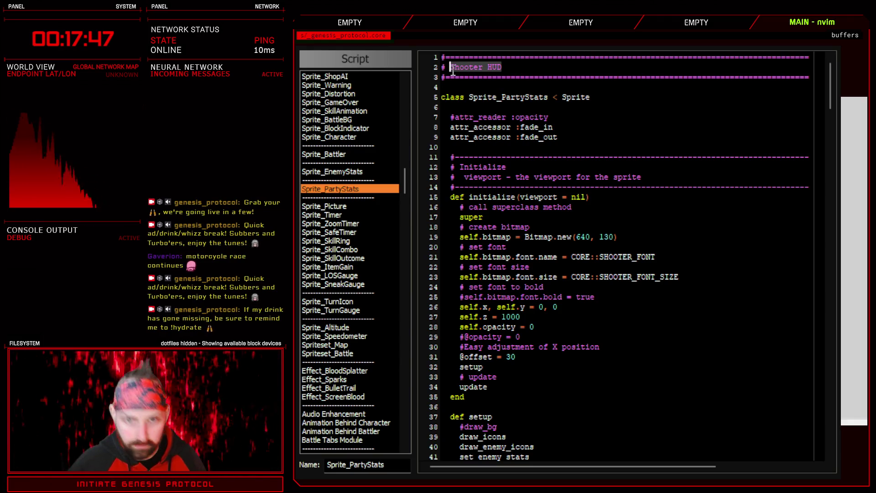
{"action": "key", "text": "ctrl+v"}
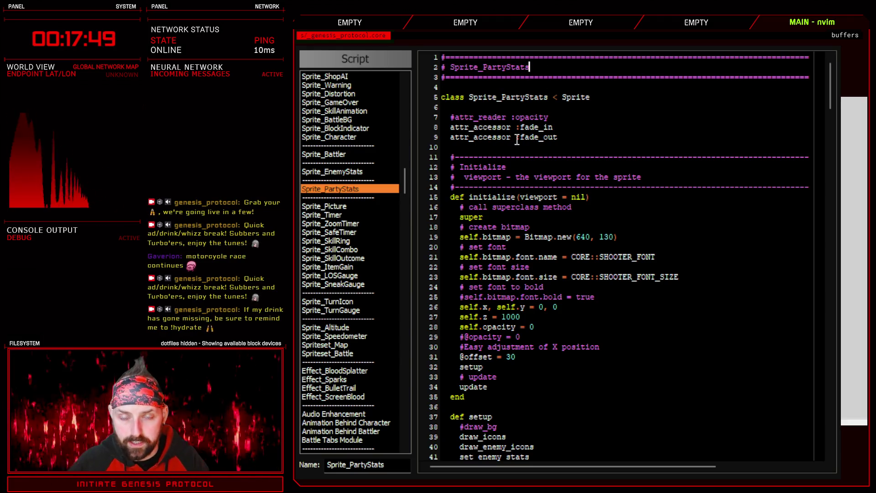
Step: Delete the commented opacity reader and viewport comment lines, then go to initialize's parameter list
{"action": "left_click", "coordinate": [444, 118]}
{"action": "key", "text": "shift+Down"}
{"action": "key", "text": "Delete"}
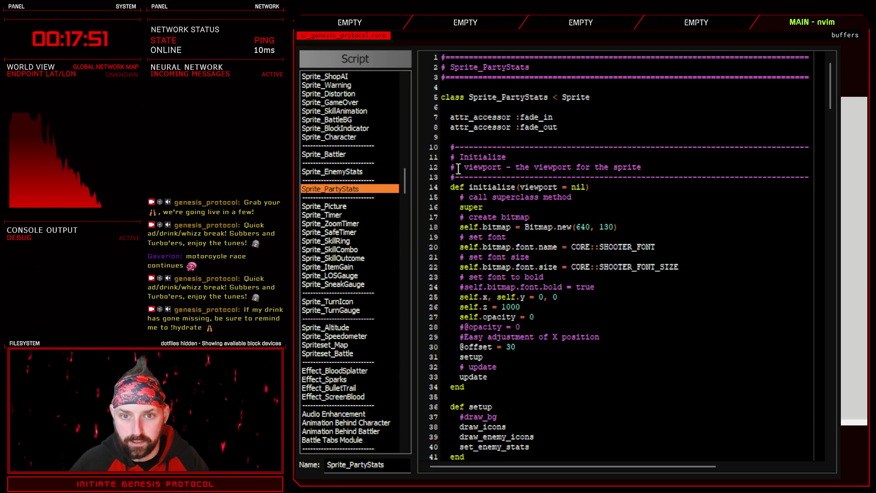
{"action": "left_click", "coordinate": [442, 167]}
{"action": "key", "text": "shift+Down"}
{"action": "key", "text": "Delete"}
{"action": "left_click", "coordinate": [595, 178]}
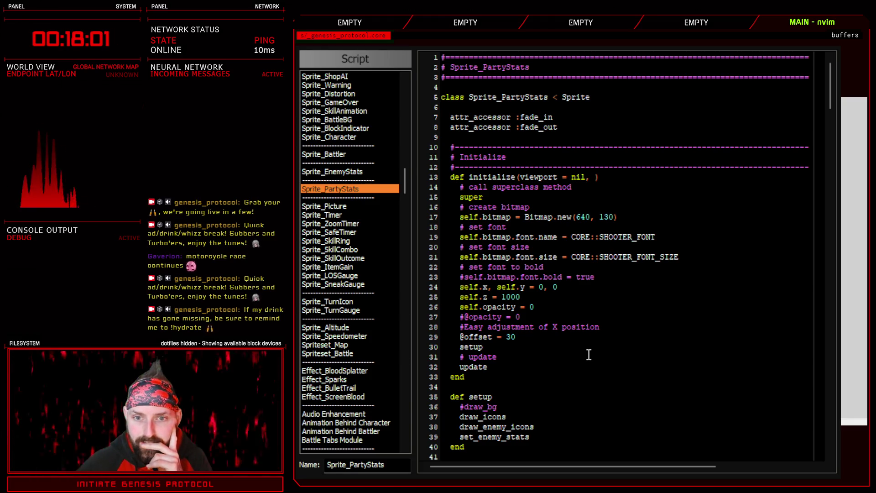
{"action": "left_click", "coordinate": [364, 173]}
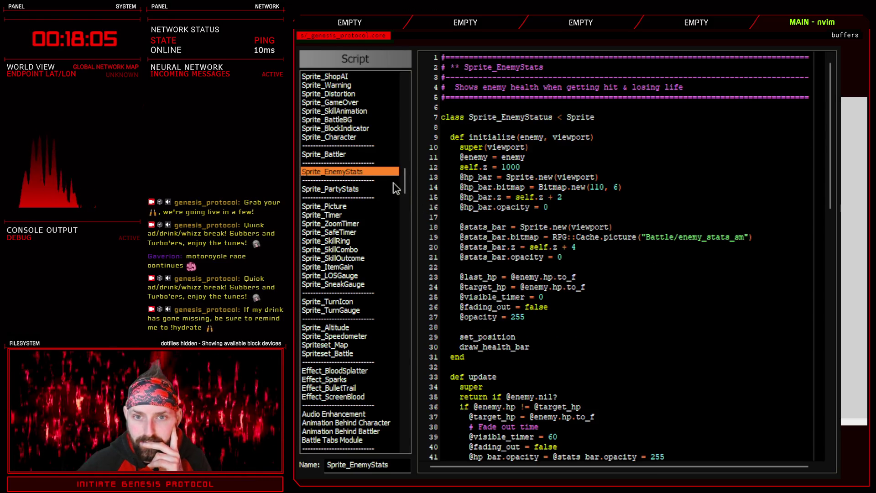
Step: Rename the enemy stats header title and script name to Sprite_EnemyStatus
{"action": "double_click", "coordinate": [535, 117]}
{"action": "key", "text": "ctrl+c"}
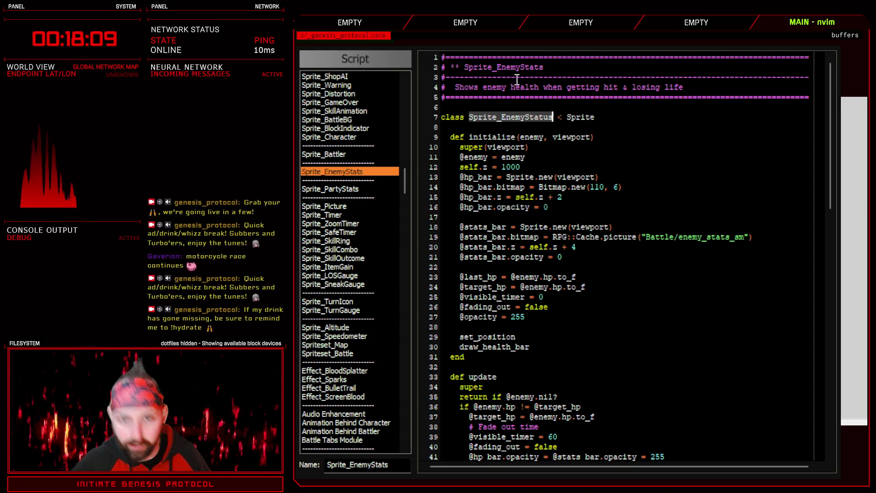
{"action": "key", "text": "y"}
{"action": "double_click", "coordinate": [513, 67]}
{"action": "key", "text": "p"}
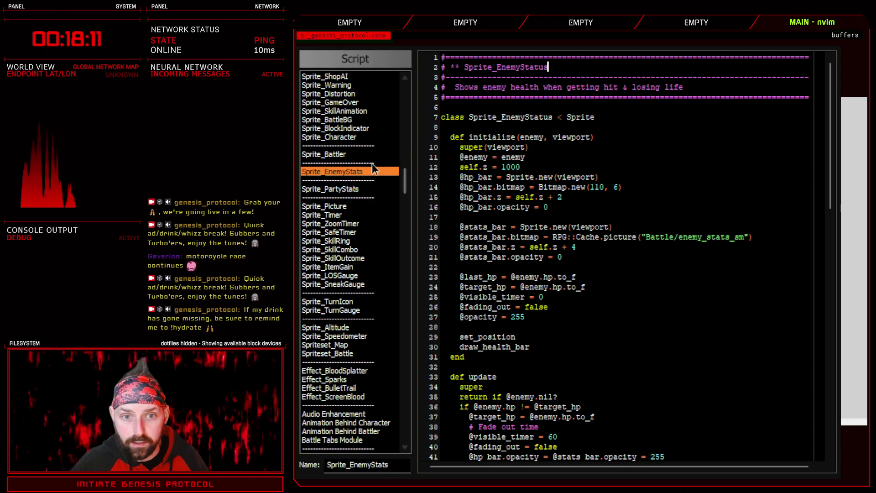
{"action": "double_click", "coordinate": [371, 465]}
{"action": "key", "text": "ctrl+v"}
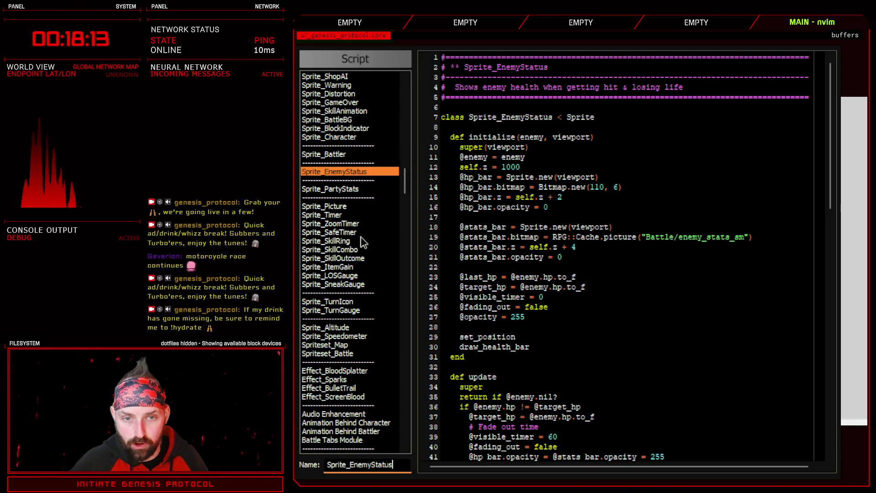
{"action": "left_click", "coordinate": [365, 176]}
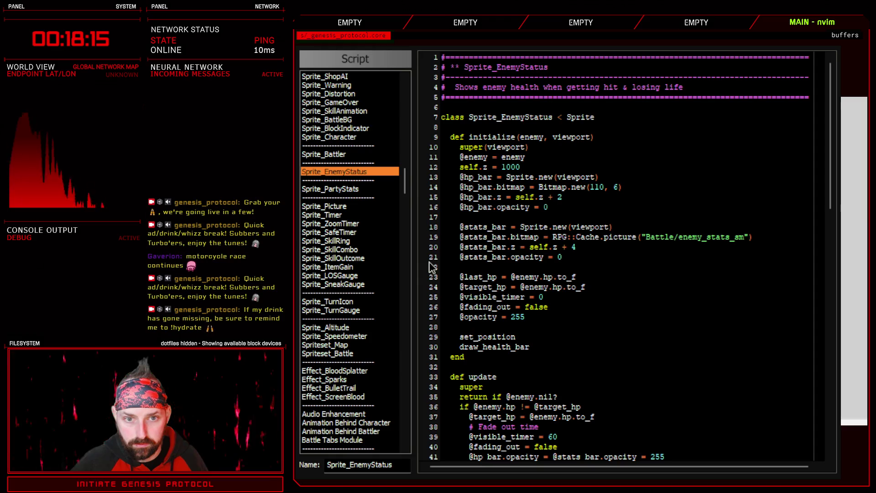
Step: Search the scripts for Sprite_EnemyStatus, then insert a blank script below Sprite_PartyStats
{"action": "key", "text": "ctrl+f"}
{"action": "key", "text": "ctrl+v"}
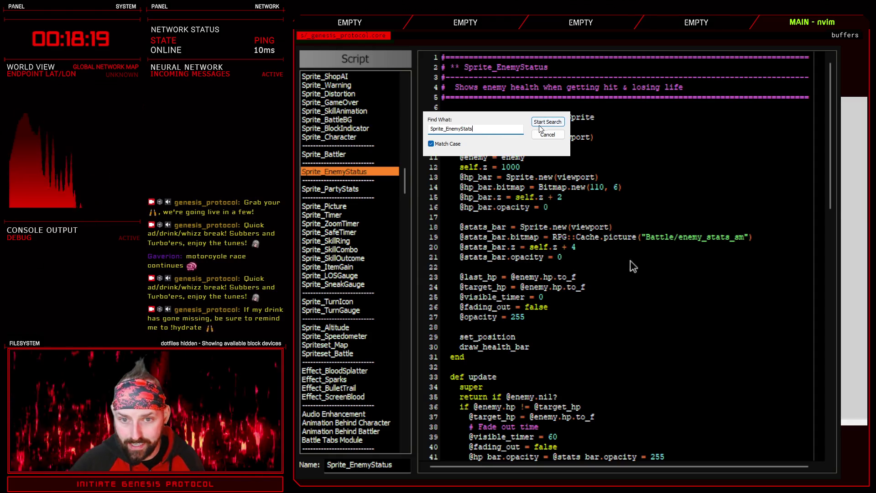
{"action": "key", "text": "Return"}
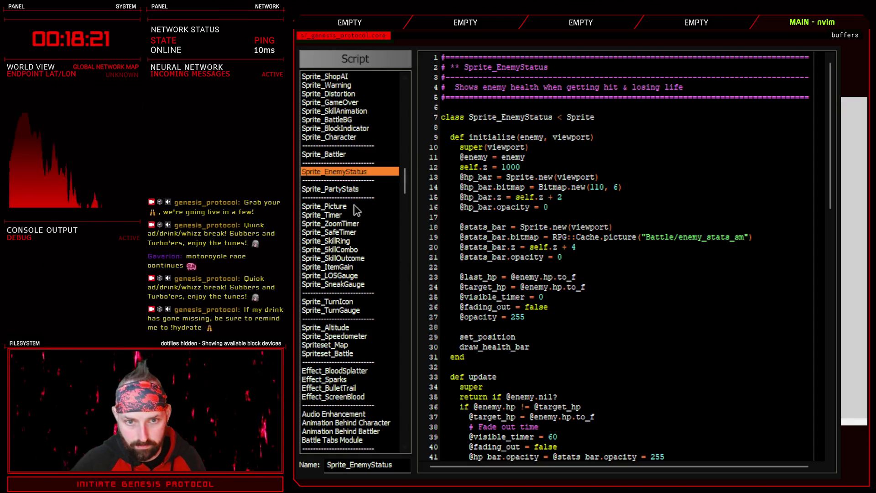
{"action": "left_click", "coordinate": [356, 192]}
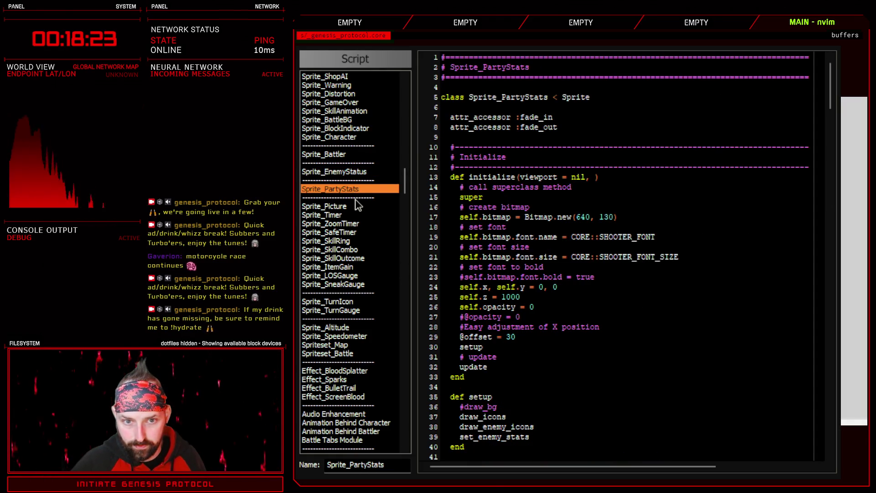
{"action": "key", "text": "Insert"}
{"action": "key", "text": "Up"}
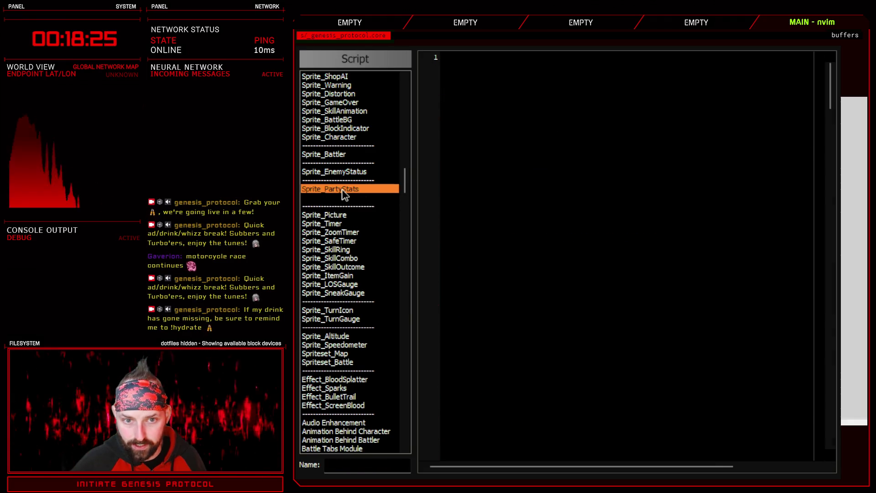
Step: Name the new blank script Sprite_EnemyStats
{"action": "key", "text": "Down"}
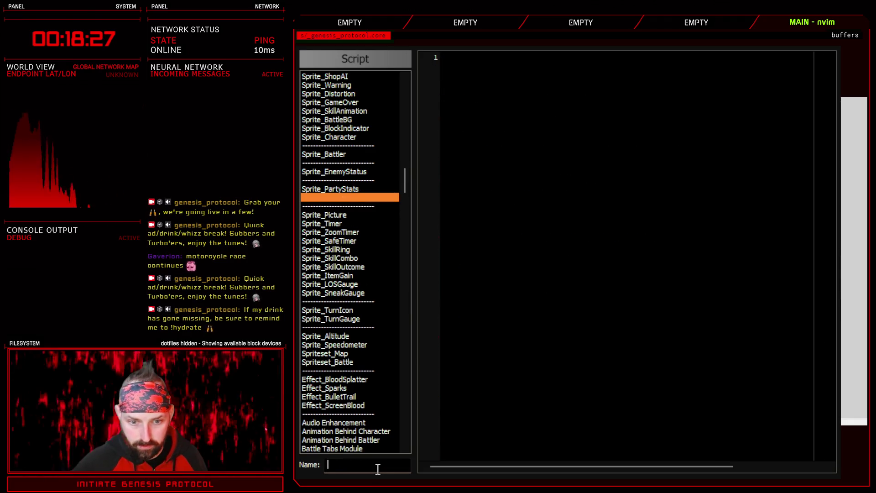
{"action": "left_click", "coordinate": [378, 469]}
{"action": "type", "text": "Sprite_EnemyStats"}
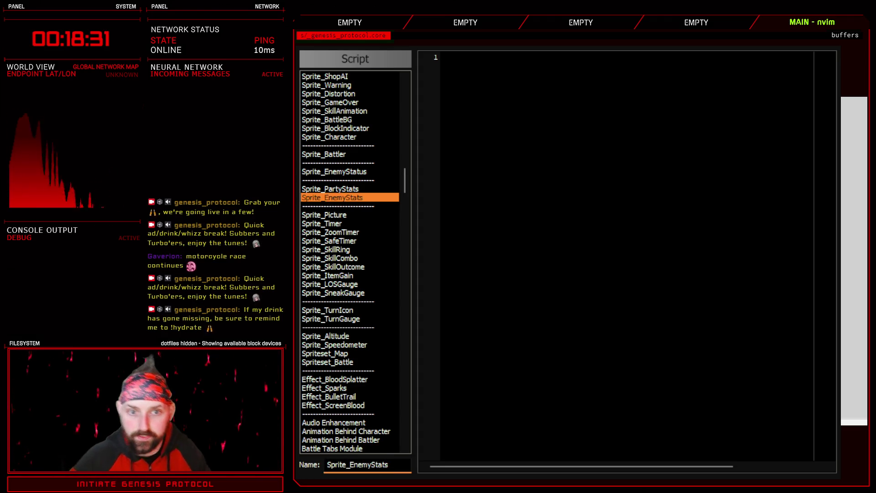
Step: Look through the Sprite_EnemyStatus code, then go back to Sprite_PartyStats
{"action": "left_click", "coordinate": [359, 174]}
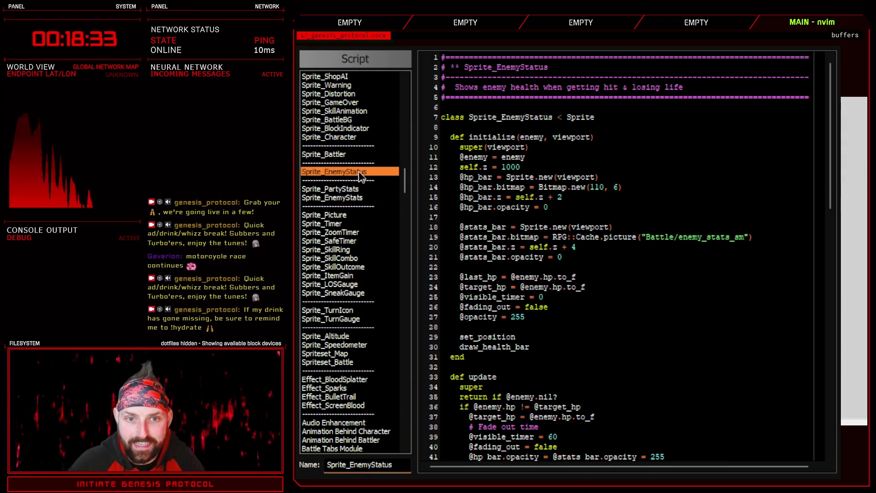
{"action": "scroll", "coordinate": [597, 283], "scroll_direction": "down", "scroll_amount": 20}
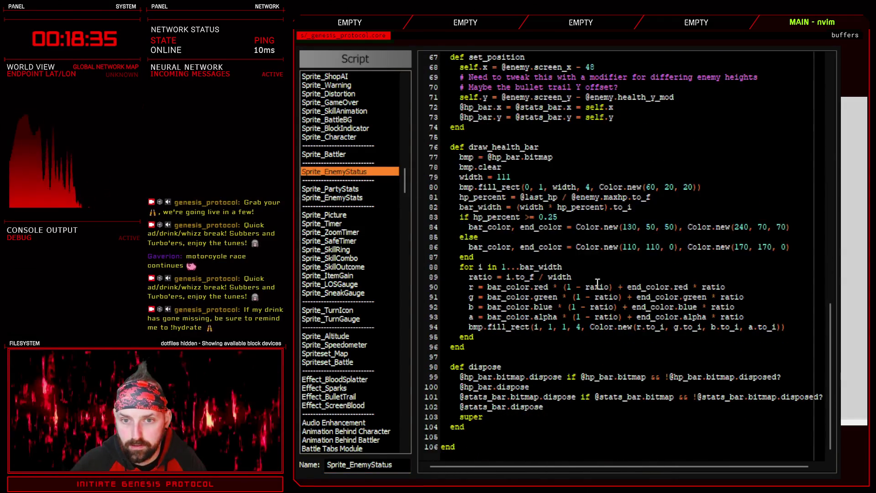
{"action": "scroll", "coordinate": [587, 253], "scroll_direction": "up", "scroll_amount": 20}
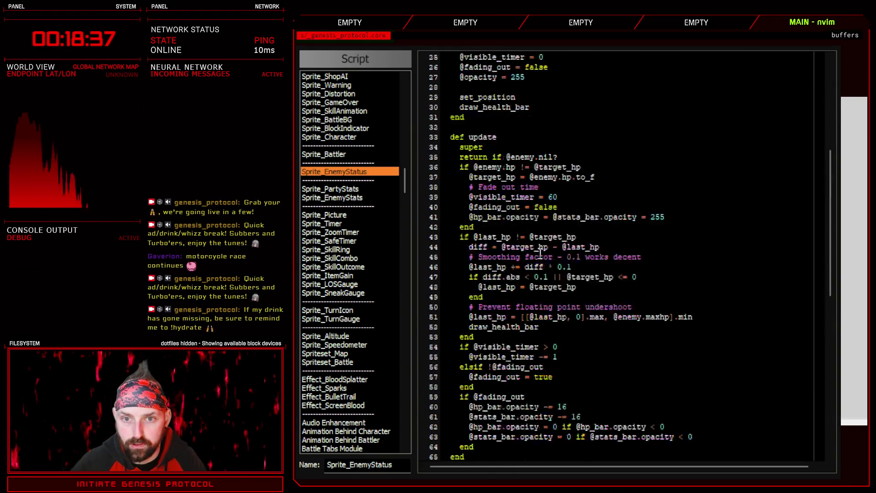
{"action": "left_click", "coordinate": [354, 188]}
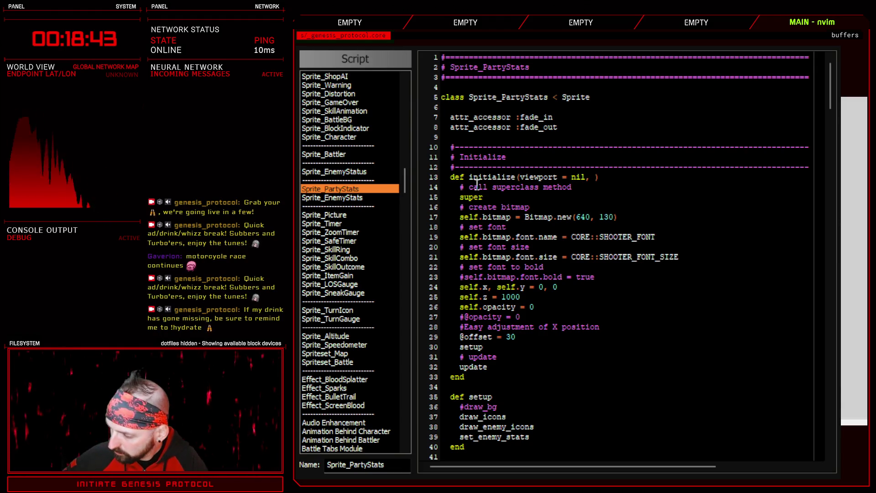
Step: Add the header line '# Draws arcade style health gauge and party icons.' to Sprite_PartyStats
{"action": "left_click", "coordinate": [538, 67]}
{"action": "key", "text": "Return"}
{"action": "type", "text": "Draws"}
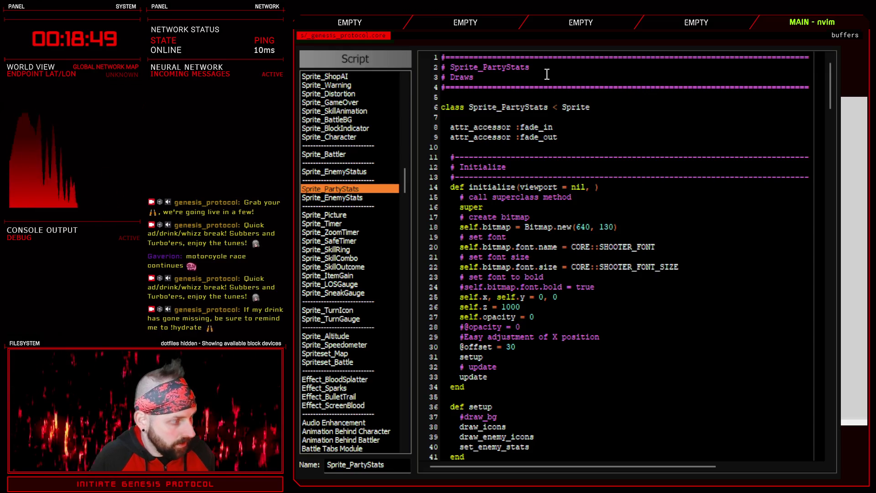
{"action": "type", "text": " Health ga"}
{"action": "key", "text": "BackSpace"}
{"action": "key", "text": "BackSpace"}
{"action": "key", "text": "BackSpace"}
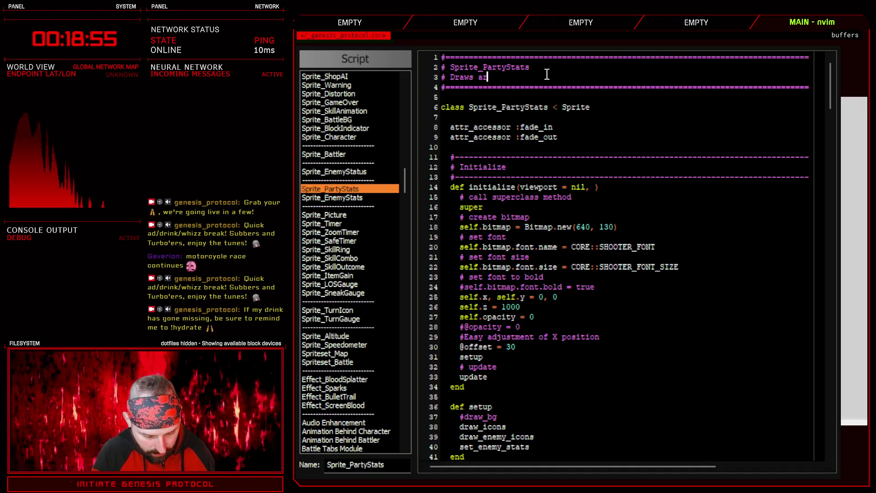
{"action": "type", "text": "cade styl"}
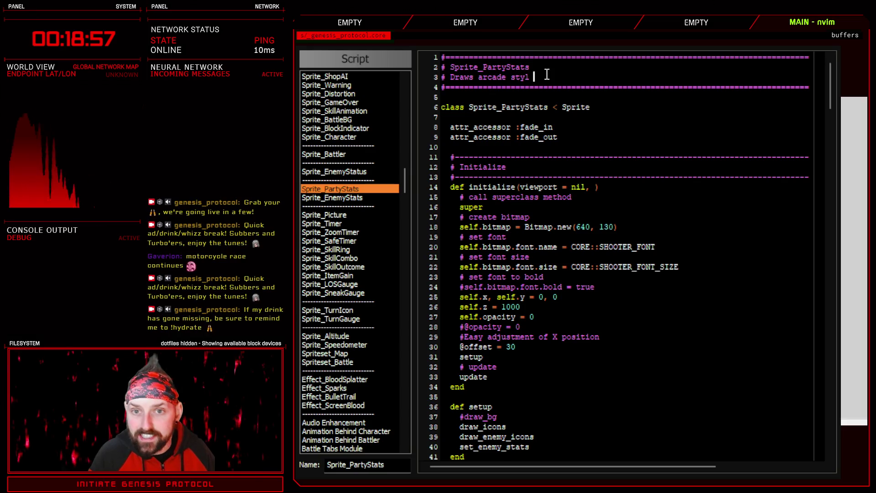
{"action": "type", "text": "e healt"}
{"action": "type", "text": "uge and pa"}
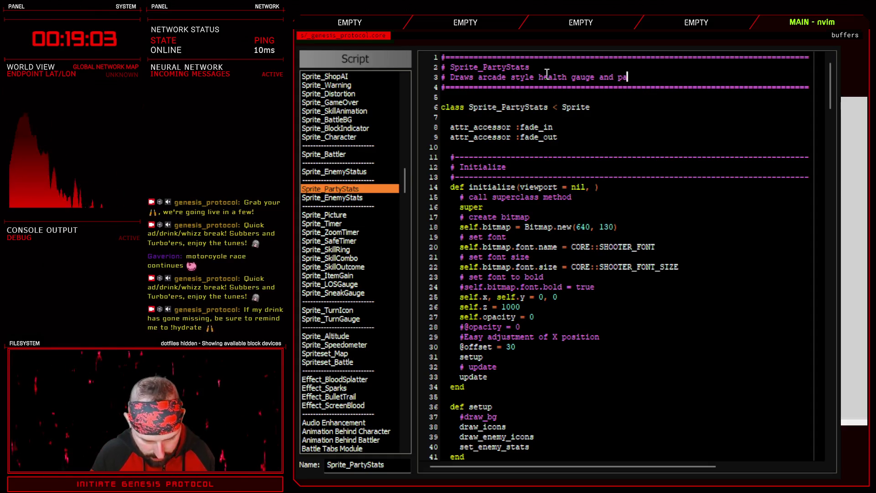
{"action": "type", "text": "rty"}
{"action": "key", "text": "BackSpace"}
{"action": "key", "text": "BackSpace"}
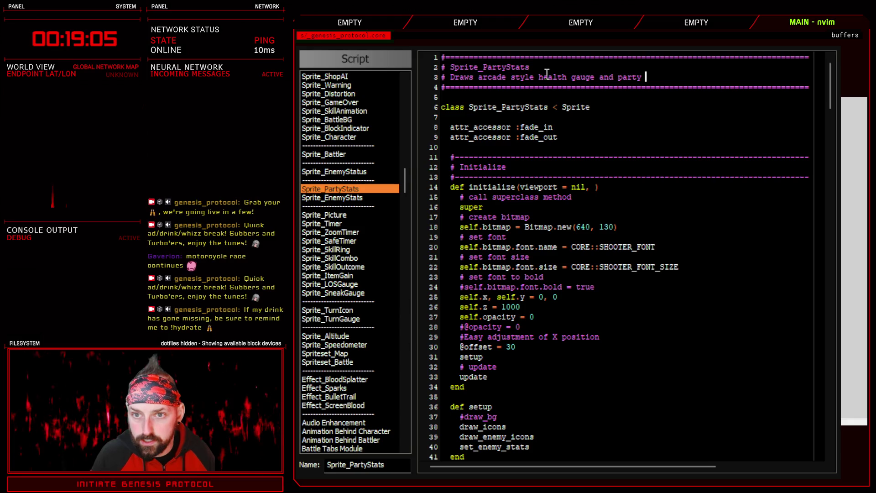
{"action": "type", "text": "s."}
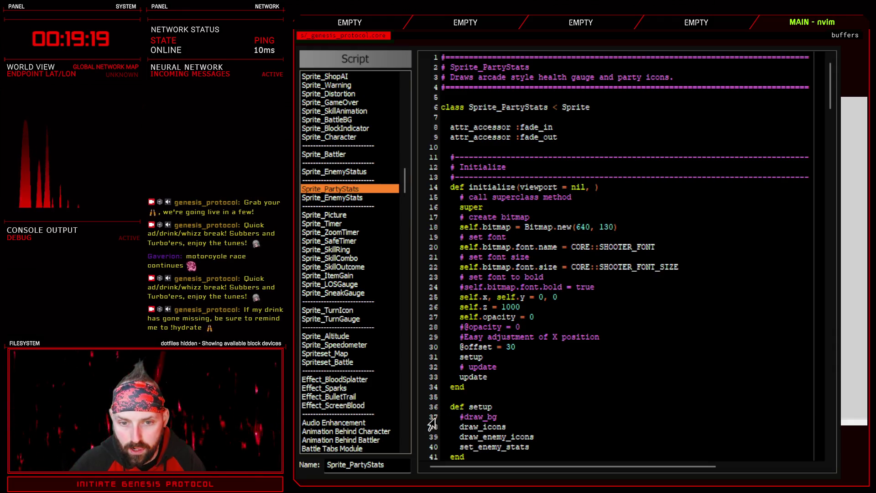
{"action": "key", "text": "d"}
{"action": "key", "text": "d"}
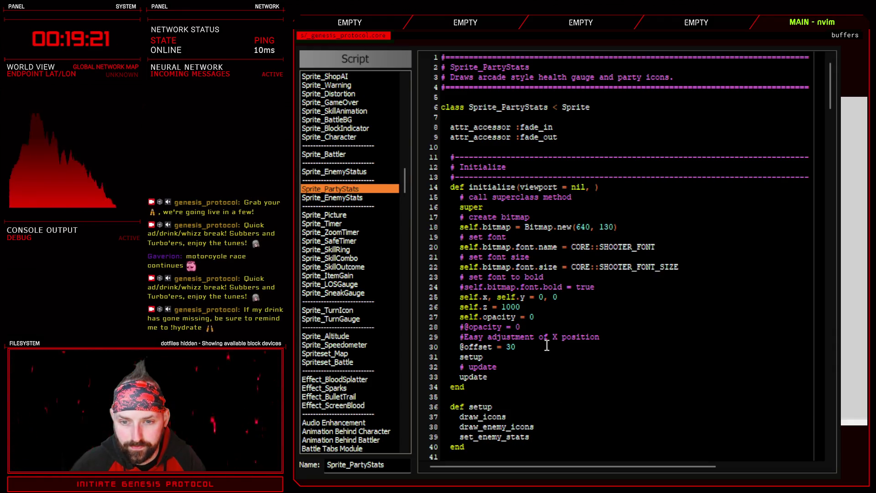
{"action": "scroll", "coordinate": [546, 346], "scroll_direction": "down", "scroll_amount": 10}
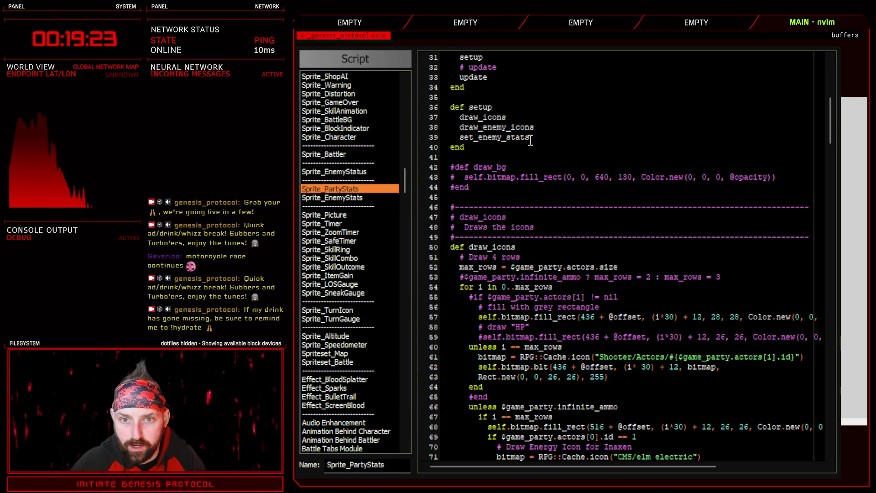
{"action": "scroll", "coordinate": [584, 255], "scroll_direction": "up", "scroll_amount": 8}
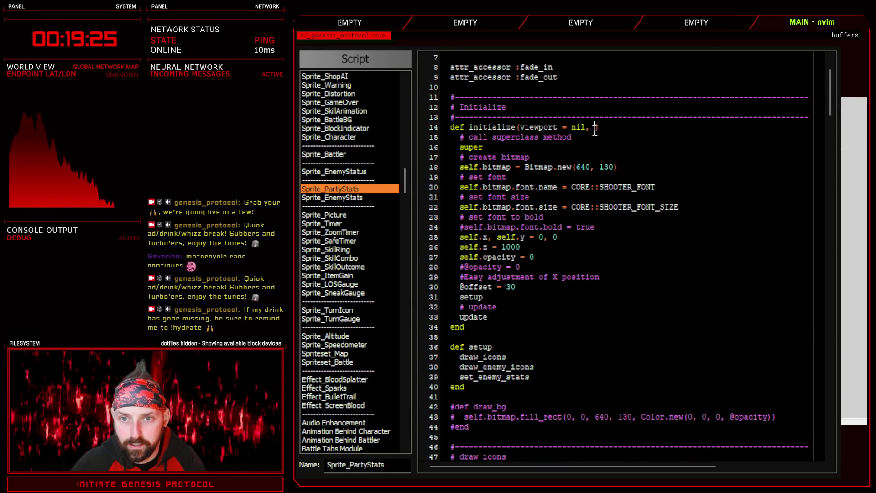
{"action": "scroll", "coordinate": [576, 303], "scroll_direction": "down", "scroll_amount": 10}
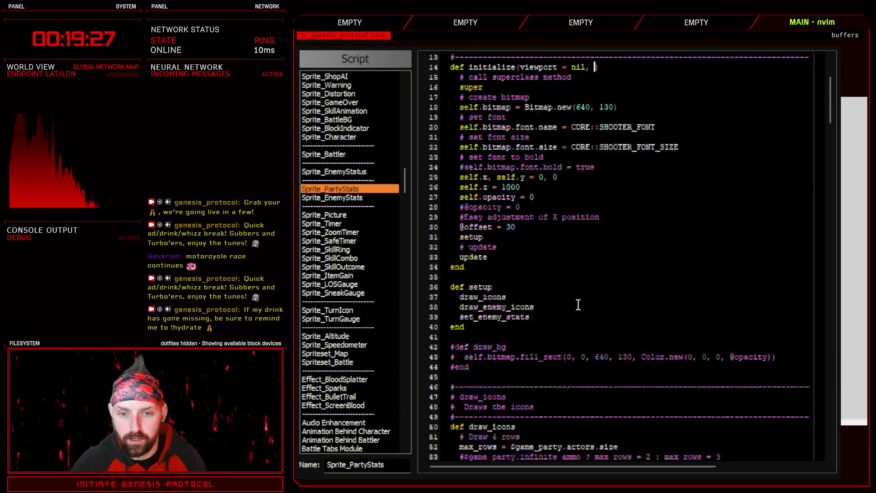
{"action": "scroll", "coordinate": [571, 304], "scroll_direction": "down", "scroll_amount": 6}
{"action": "scroll", "coordinate": [571, 310], "scroll_direction": "up", "scroll_amount": 18}
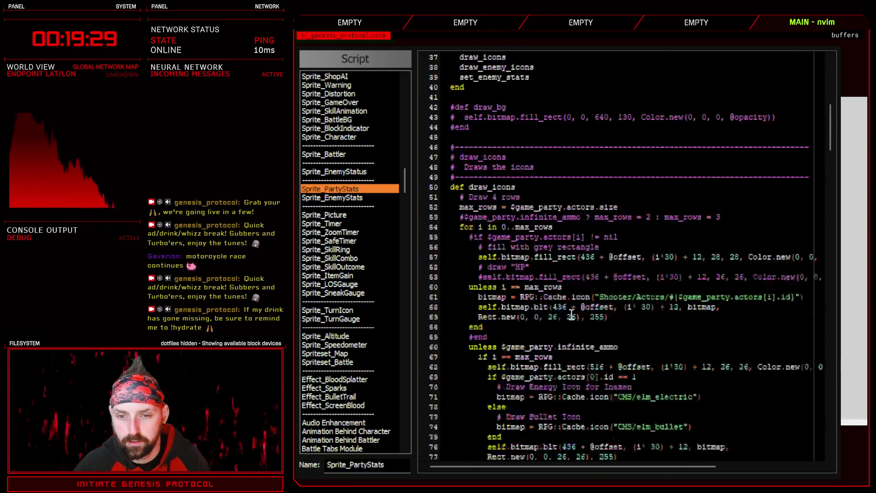
{"action": "type", "text": "ammo = false)"}
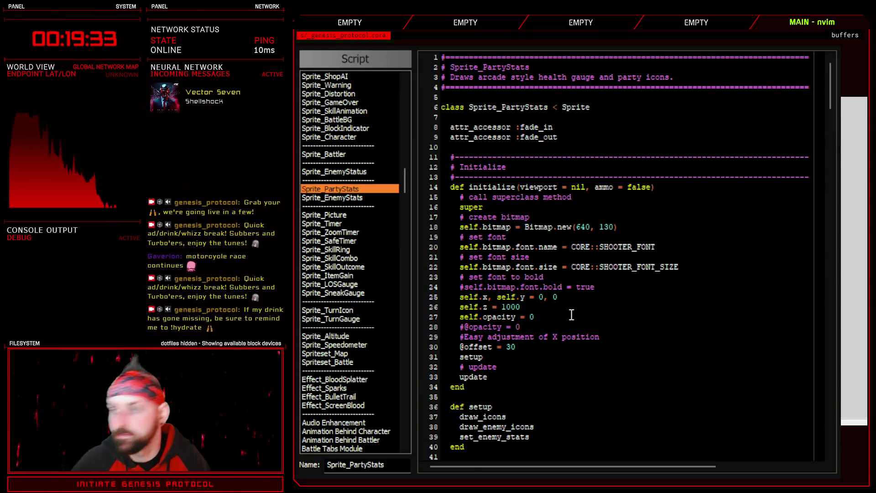
{"action": "left_click_drag", "start_coordinate": [481, 187], "coordinate": [600, 188]}
{"action": "left_click", "coordinate": [637, 187]}
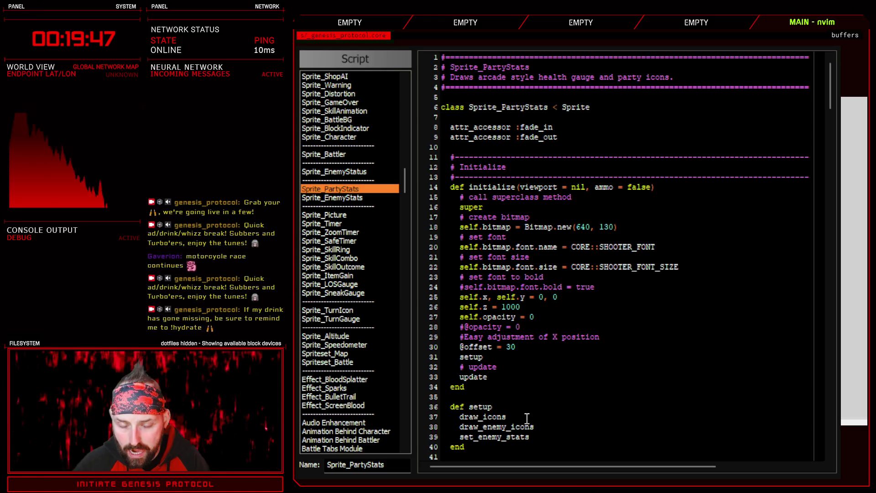
{"action": "left_click", "coordinate": [461, 426]}
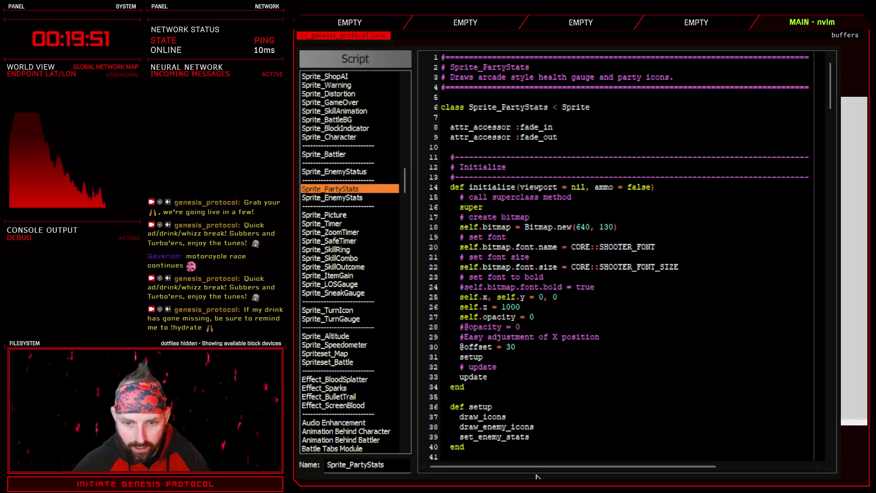
Step: Comment out the draw_enemy_icons and set_enemy_stats calls in setup
{"action": "type", "text": "#"}
{"action": "key", "text": "Down"}
{"action": "key", "text": "Left"}
{"action": "type", "text": "#"}
{"action": "scroll", "coordinate": [548, 328], "scroll_direction": "down", "scroll_amount": 6}
{"action": "scroll", "coordinate": [548, 328], "scroll_direction": "down", "scroll_amount": 18}
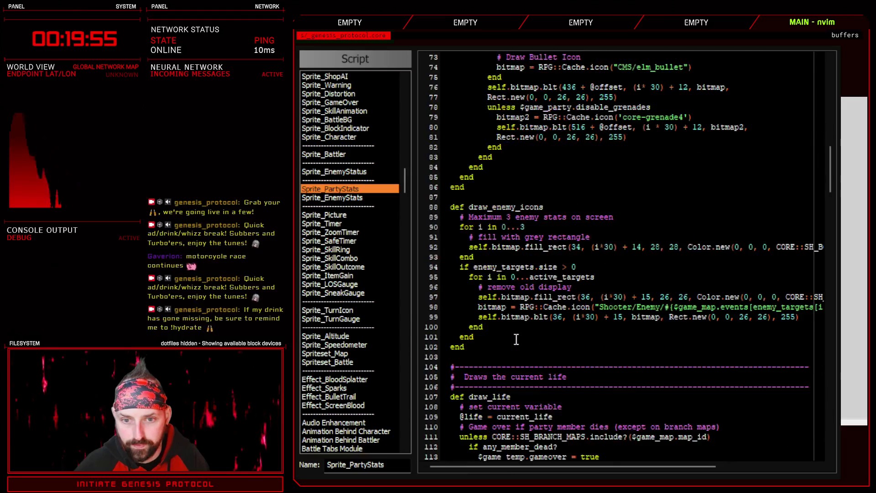
Step: Delete the draw_enemy_icons and draw_enemy_hp methods
{"action": "left_click_drag", "start_coordinate": [431, 208], "coordinate": [432, 352]}
{"action": "key", "text": "d"}
{"action": "key", "text": "d"}
{"action": "key", "text": "d"}
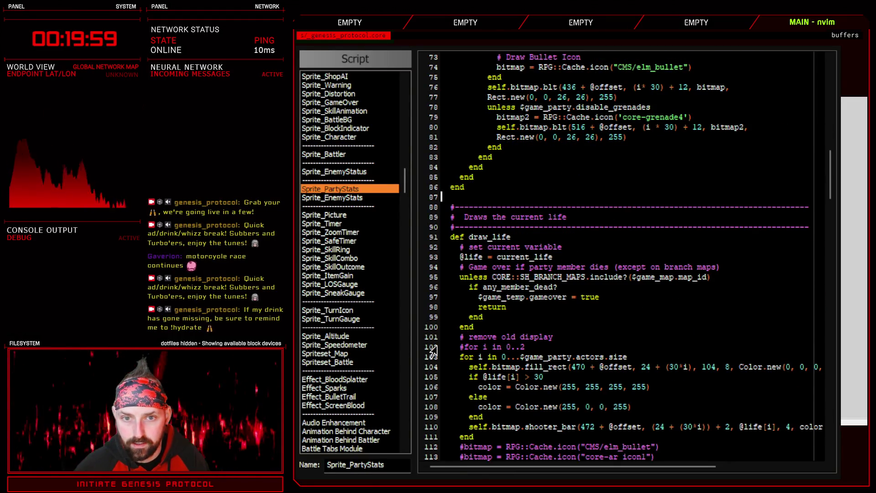
{"action": "key", "text": "d"}
{"action": "key", "text": "d"}
{"action": "scroll", "coordinate": [464, 335], "scroll_direction": "down", "scroll_amount": 6}
{"action": "scroll", "coordinate": [464, 335], "scroll_direction": "down", "scroll_amount": 6}
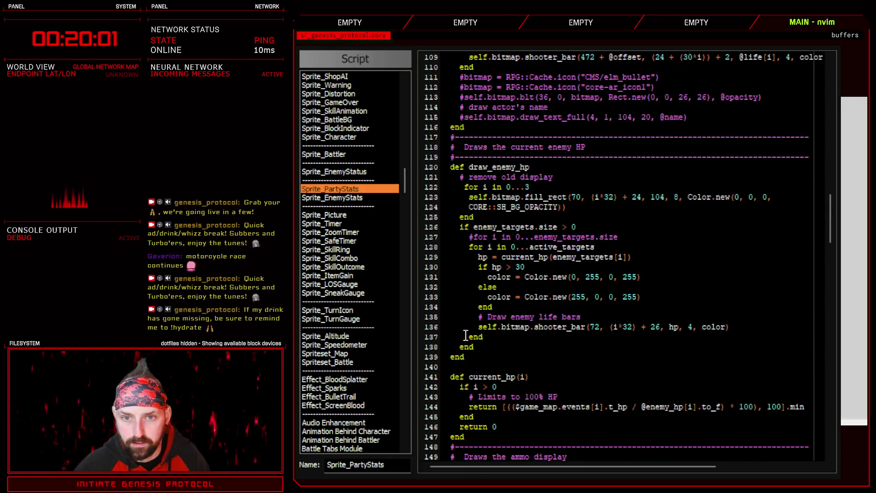
{"action": "left_click_drag", "start_coordinate": [430, 140], "coordinate": [427, 362]}
{"action": "key", "text": "d"}
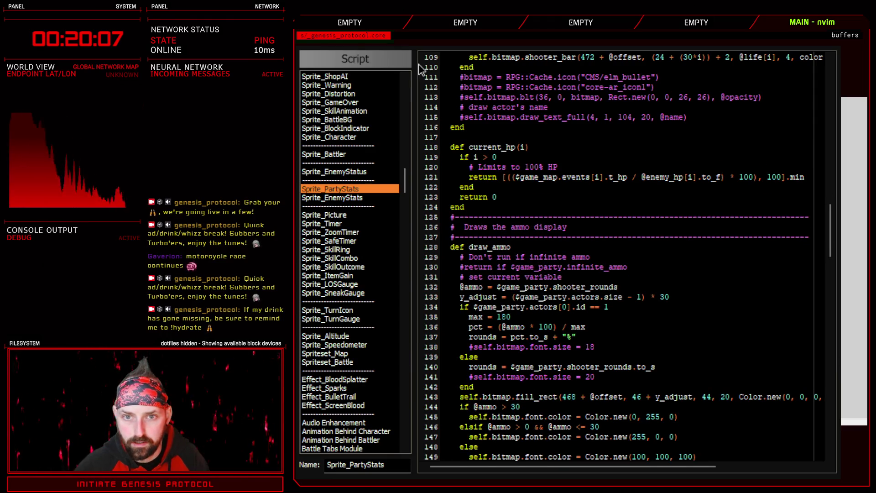
Step: Delete the commented-out icon, name, slash and max HP lines left in draw_ammo
{"action": "left_click_drag", "start_coordinate": [428, 79], "coordinate": [430, 119]}
{"action": "key", "text": "d"}
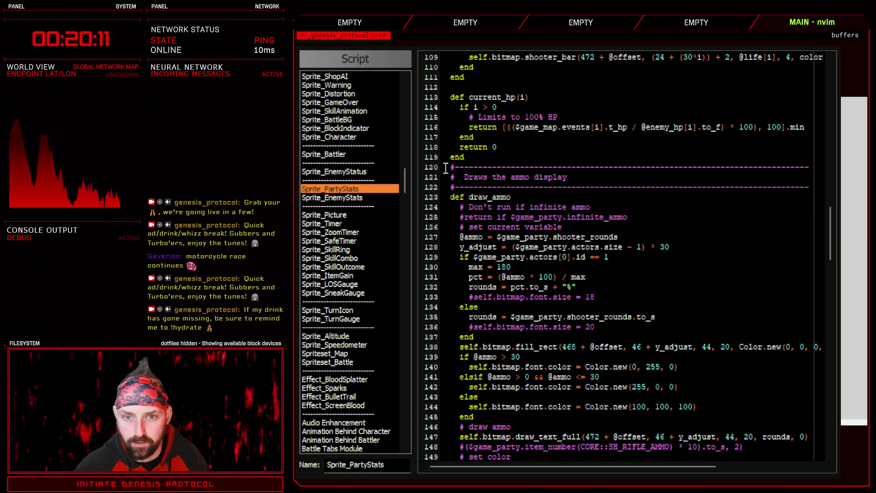
{"action": "scroll", "coordinate": [501, 252], "scroll_direction": "down", "scroll_amount": 8}
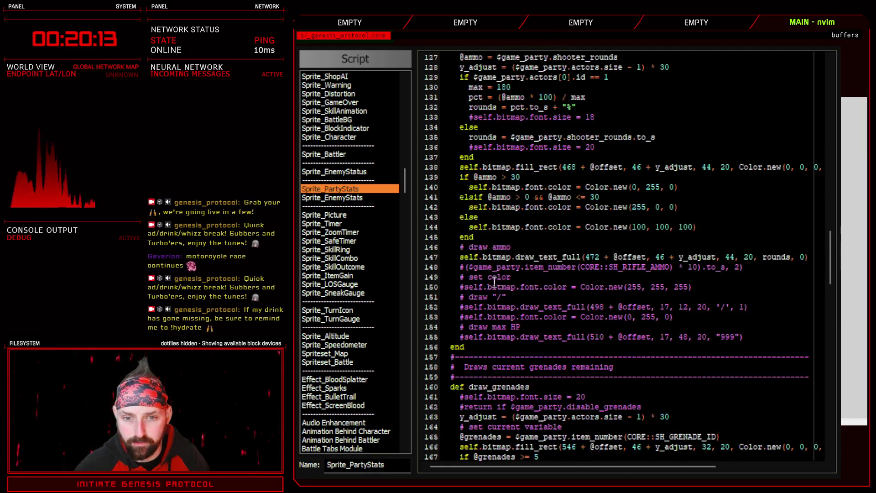
{"action": "left_click_drag", "start_coordinate": [431, 209], "coordinate": [430, 279]}
{"action": "key", "text": "d"}
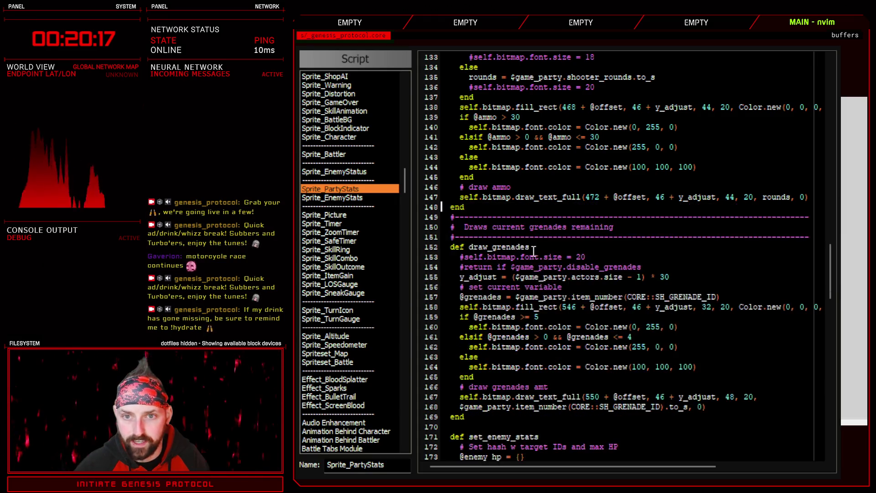
{"action": "scroll", "coordinate": [533, 251], "scroll_direction": "up", "scroll_amount": 4}
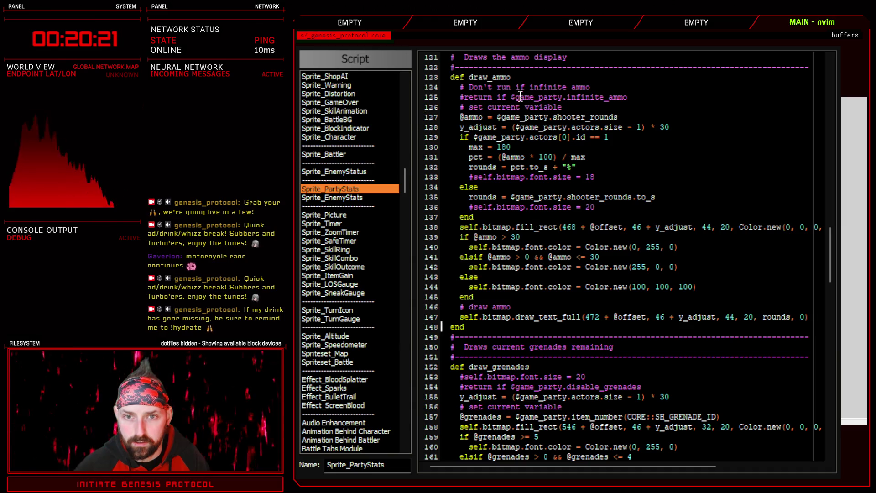
{"action": "scroll", "coordinate": [561, 296], "scroll_direction": "down", "scroll_amount": 6}
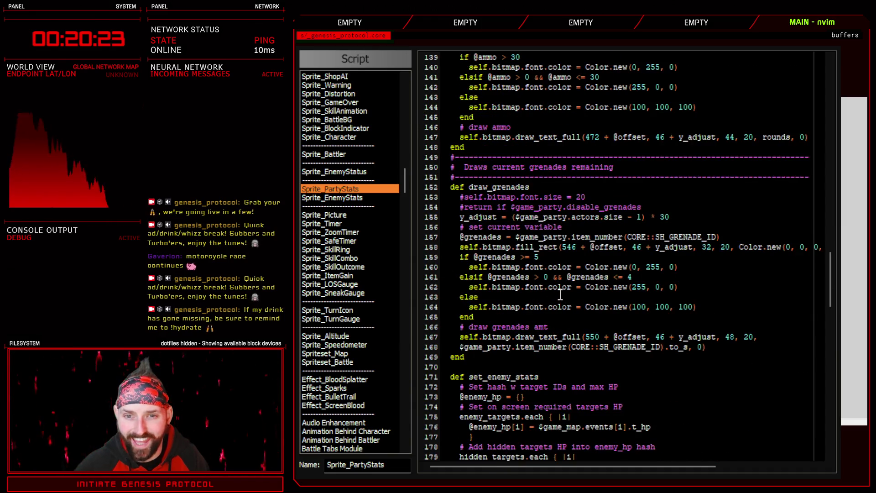
{"action": "scroll", "coordinate": [499, 307], "scroll_direction": "down", "scroll_amount": 6}
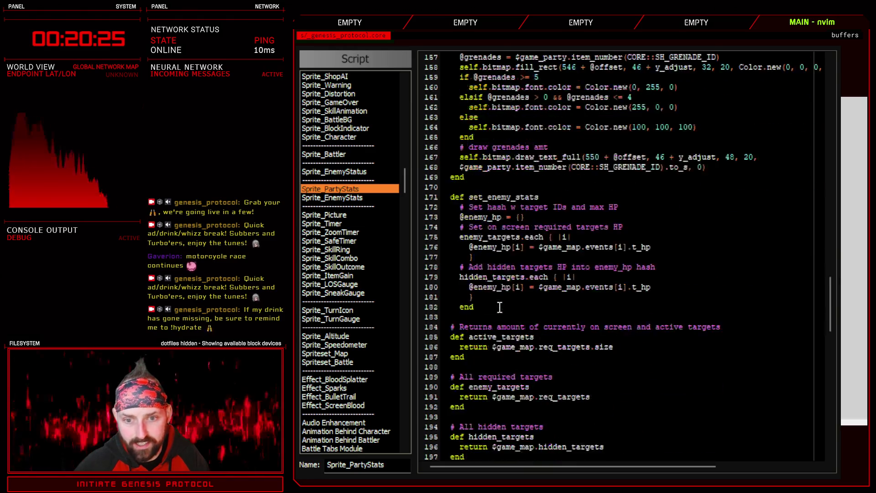
Step: Delete the set_enemy_stats method and the three target helper methods
{"action": "left_click_drag", "start_coordinate": [429, 198], "coordinate": [434, 309]}
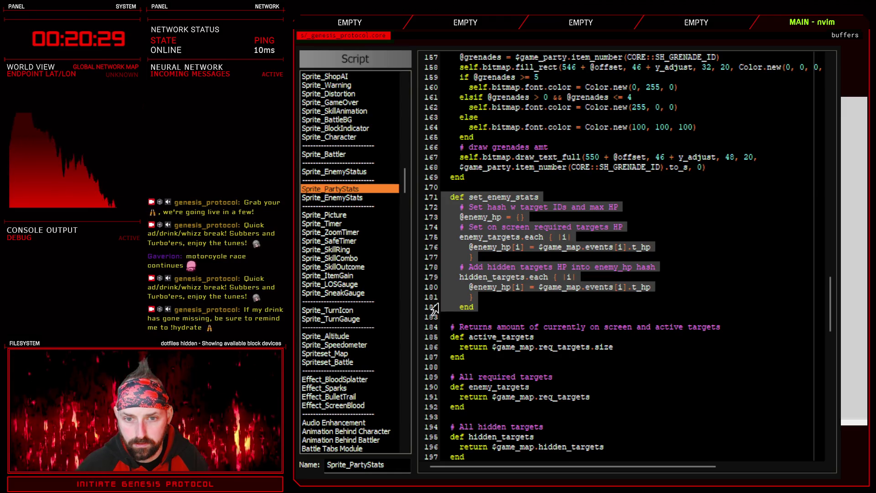
{"action": "key", "text": "d"}
{"action": "left_click_drag", "start_coordinate": [430, 199], "coordinate": [434, 339]}
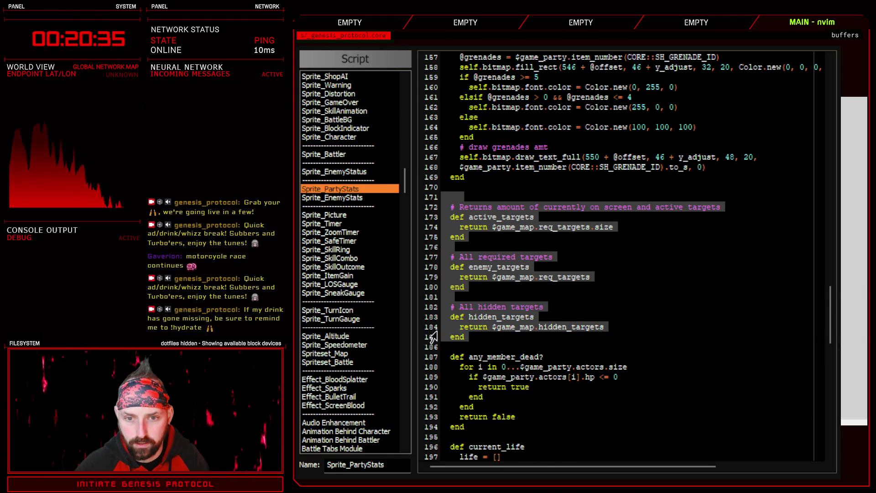
{"action": "key", "text": "d"}
{"action": "key", "text": "d"}
{"action": "key", "text": "d"}
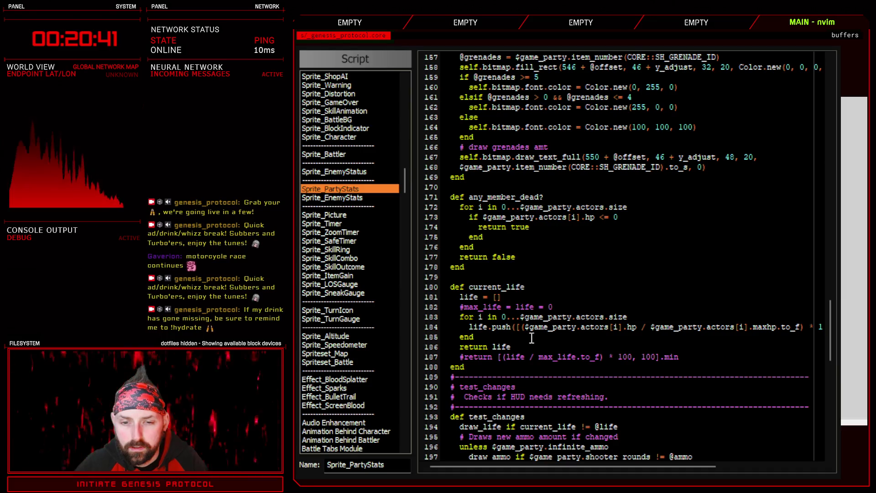
Step: Remove the enemy HP and target blocks from test_changes and the enemy drawing calls from refresh
{"action": "left_click", "coordinate": [510, 356]}
{"action": "scroll", "coordinate": [514, 352], "scroll_direction": "down", "scroll_amount": 6}
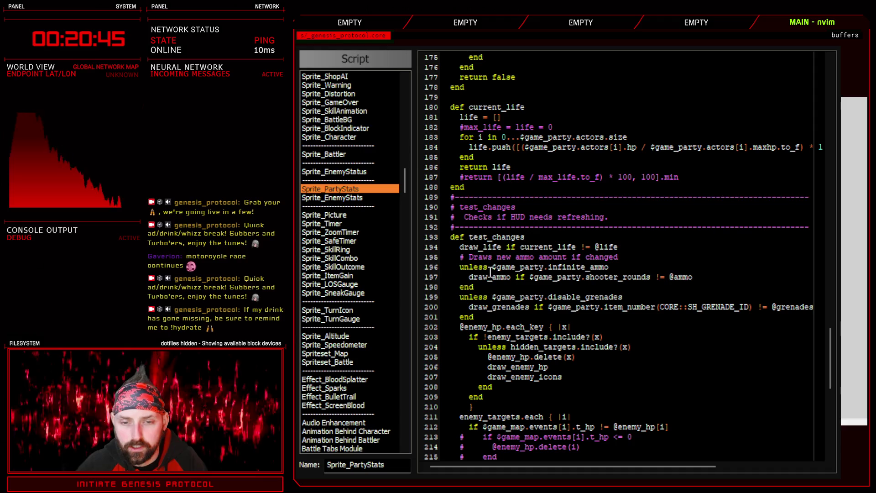
{"action": "scroll", "coordinate": [510, 304], "scroll_direction": "down", "scroll_amount": 2}
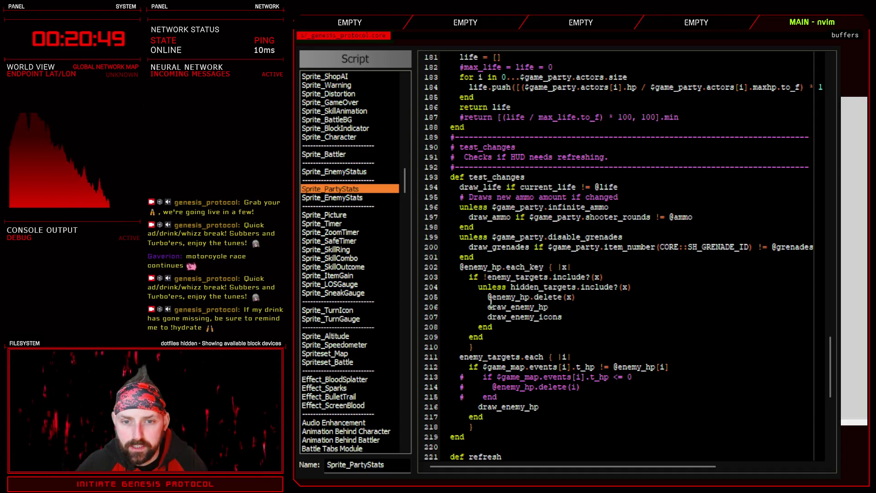
{"action": "mouse_move", "coordinate": [479, 345]}
{"action": "left_mouse_down"}
{"action": "mouse_move", "coordinate": [456, 285]}
{"action": "mouse_move", "coordinate": [422, 271]}
{"action": "left_mouse_up"}
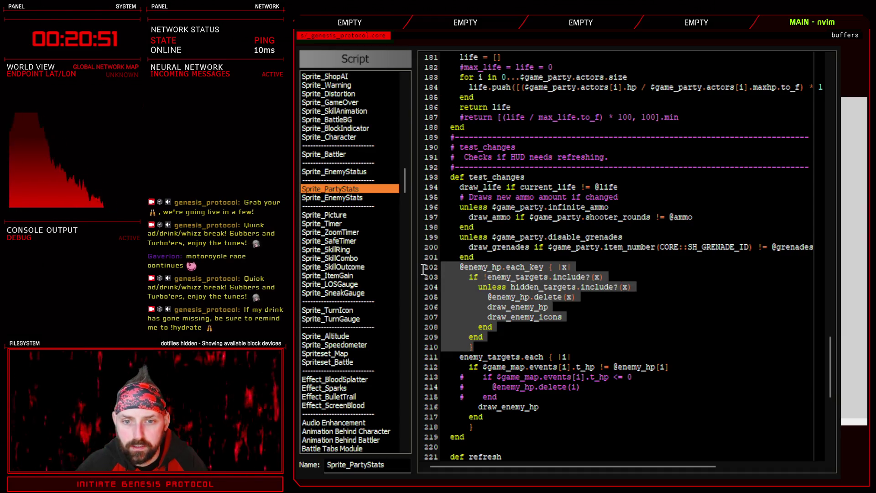
{"action": "key", "text": "d"}
{"action": "key", "text": "d"}
{"action": "key", "text": "d"}
{"action": "mouse_move", "coordinate": [483, 331]}
{"action": "left_mouse_down"}
{"action": "mouse_move", "coordinate": [410, 279]}
{"action": "mouse_move", "coordinate": [409, 269]}
{"action": "left_mouse_up"}
{"action": "key", "text": "d"}
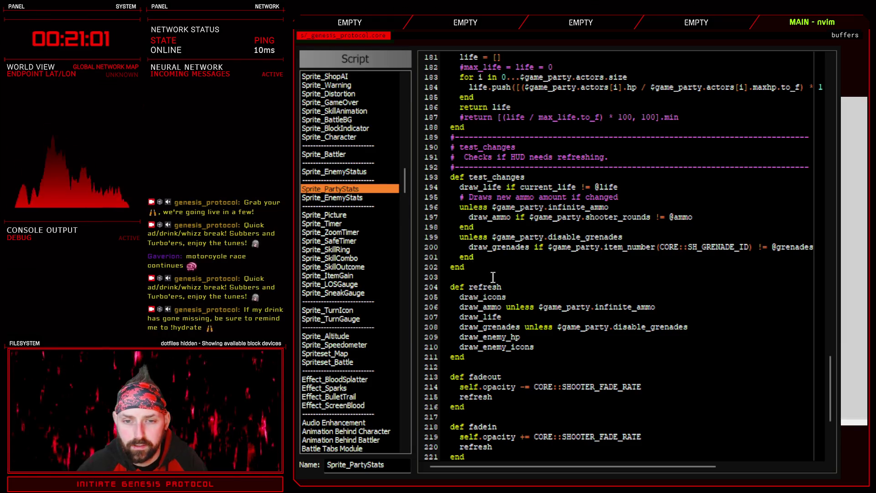
{"action": "left_click_drag", "start_coordinate": [534, 347], "coordinate": [425, 338]}
{"action": "key", "text": "c"}
{"action": "key", "text": "BackSpace"}
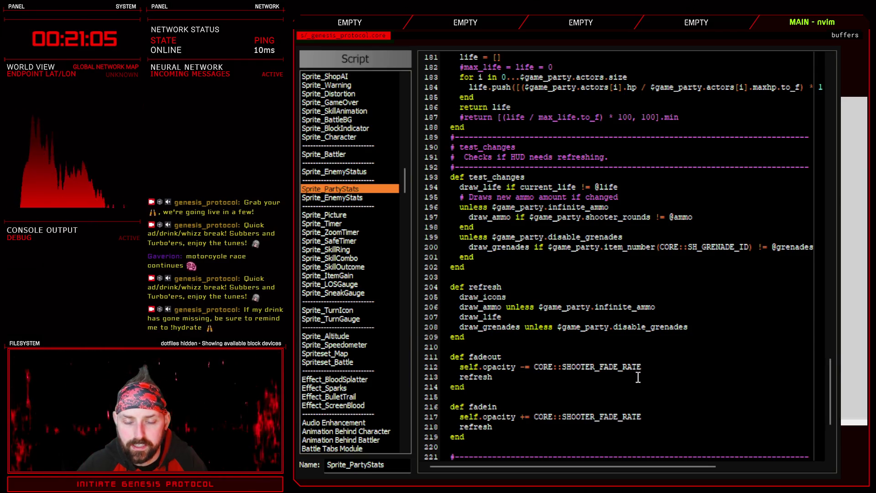
Step: Delete the comment banners above the update and dispose methods
{"action": "scroll", "coordinate": [532, 360], "scroll_direction": "down", "scroll_amount": 5}
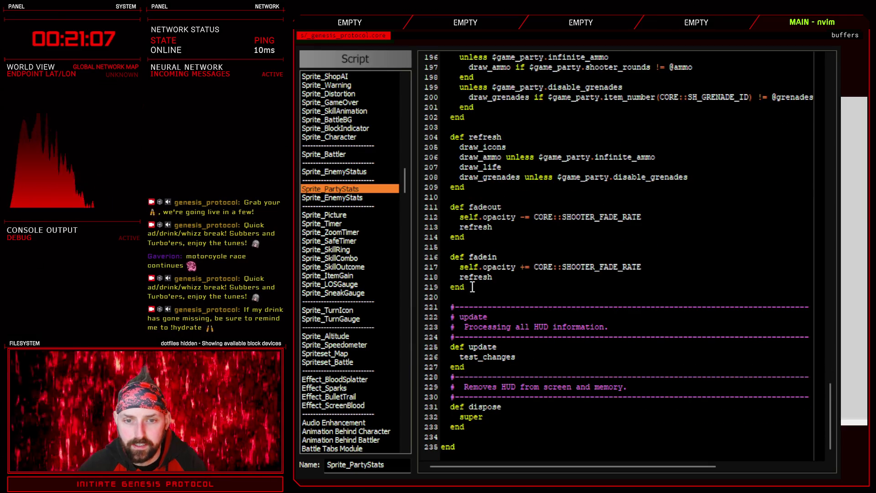
{"action": "left_click", "coordinate": [470, 296]}
{"action": "left_click_drag", "start_coordinate": [431, 310], "coordinate": [438, 339]}
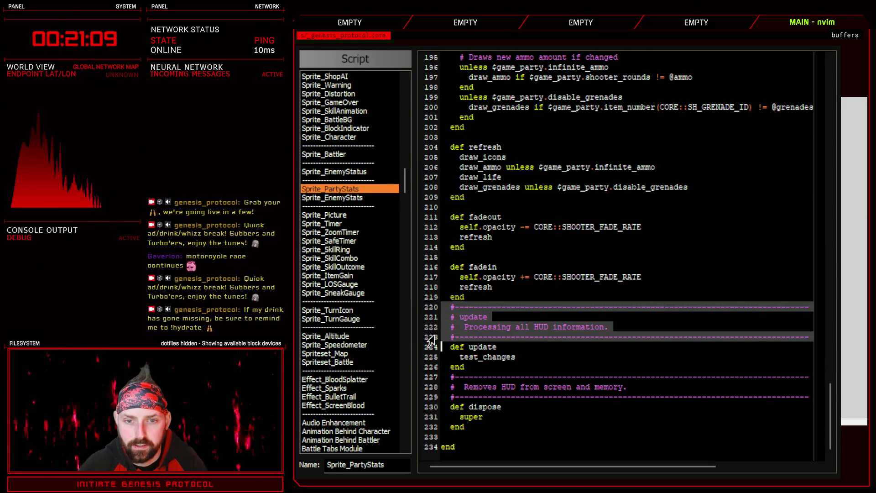
{"action": "key", "text": "d"}
{"action": "key", "text": "O"}
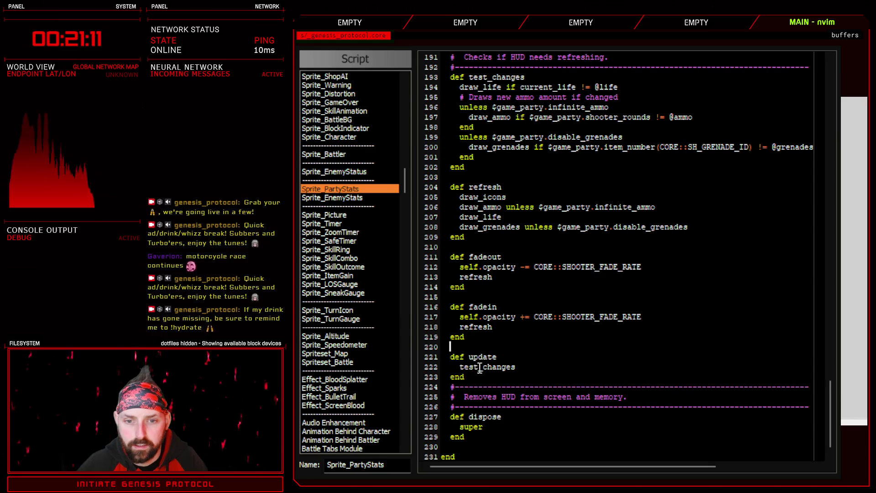
{"action": "left_click_drag", "start_coordinate": [430, 387], "coordinate": [431, 406]}
{"action": "key", "text": "c"}
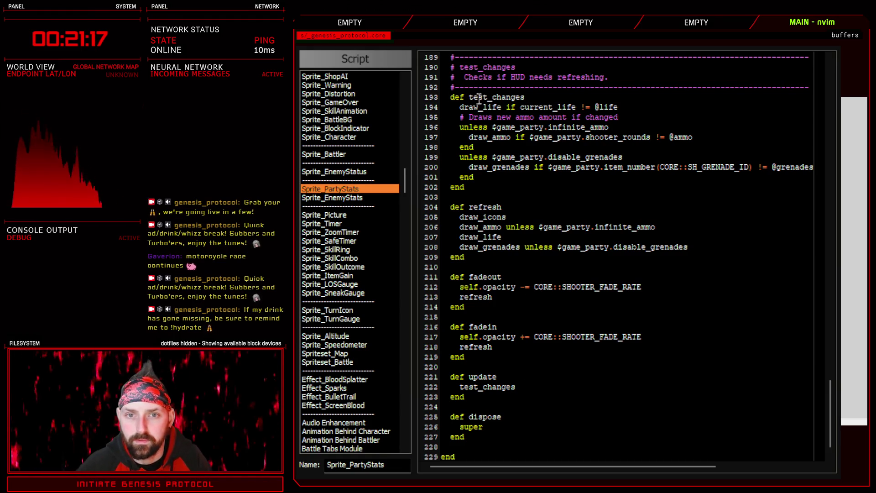
{"action": "left_click_drag", "start_coordinate": [468, 98], "coordinate": [534, 96]}
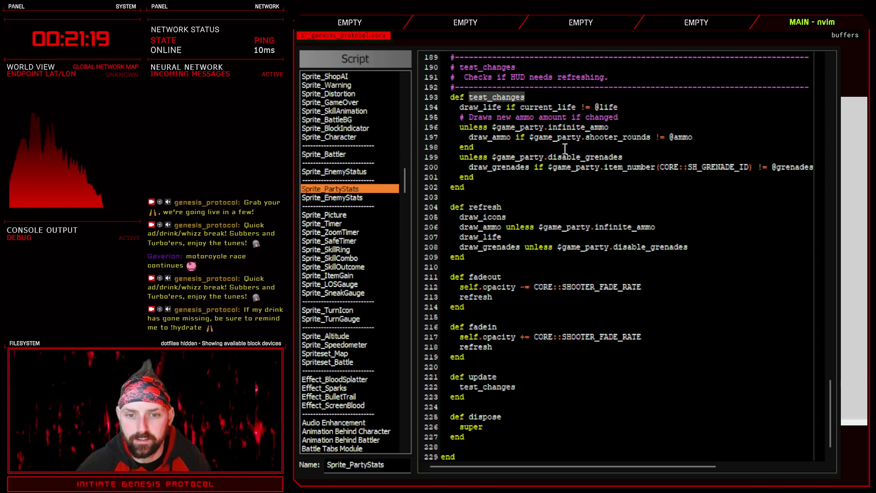
Step: Rename test_changes to update and search the script for other test_changes uses
{"action": "type", "text": "updatwe"}
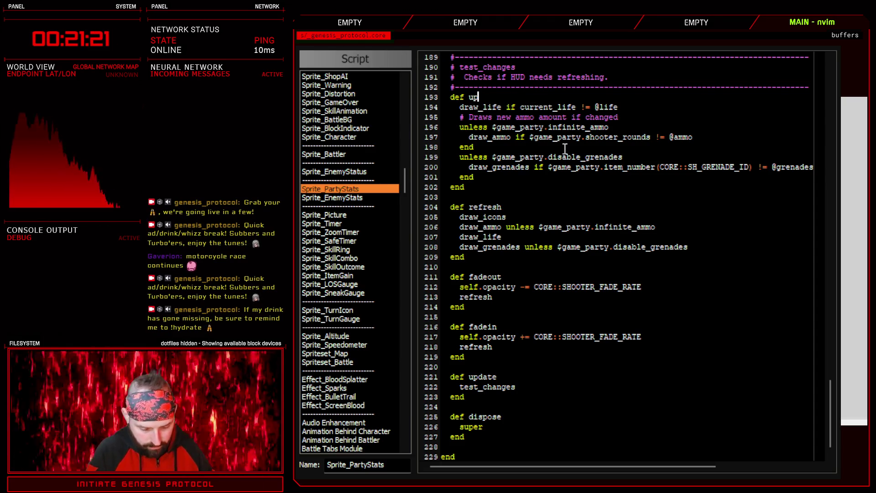
{"action": "key", "text": "BackSpace"}
{"action": "key", "text": "BackSpace"}
{"action": "type", "text": "e"}
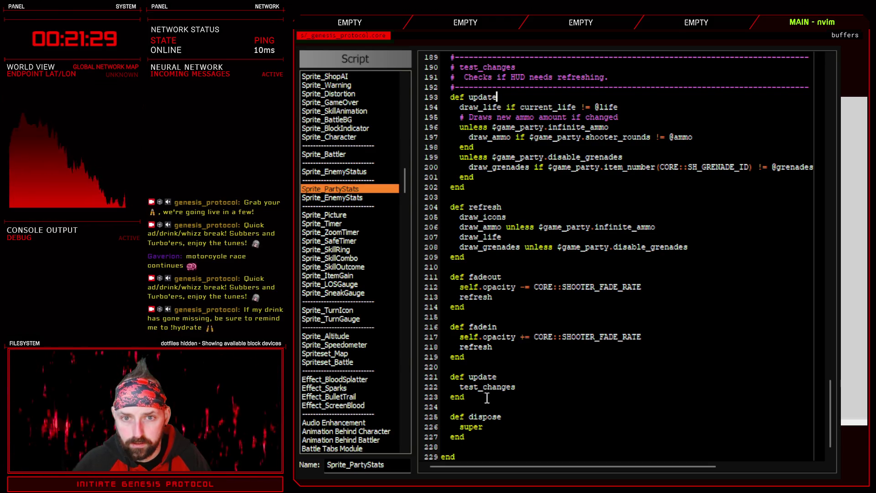
{"action": "double_click", "coordinate": [487, 387]}
{"action": "key", "text": "ctrl+f"}
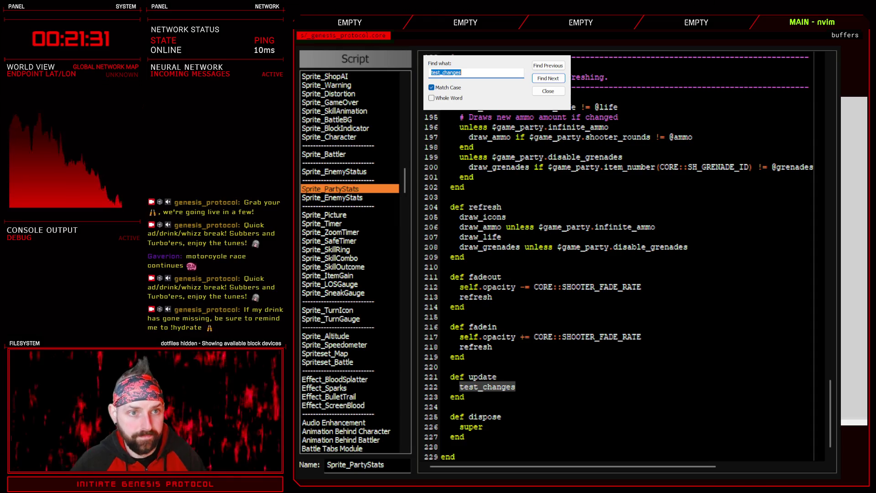
{"action": "left_click", "coordinate": [548, 78]}
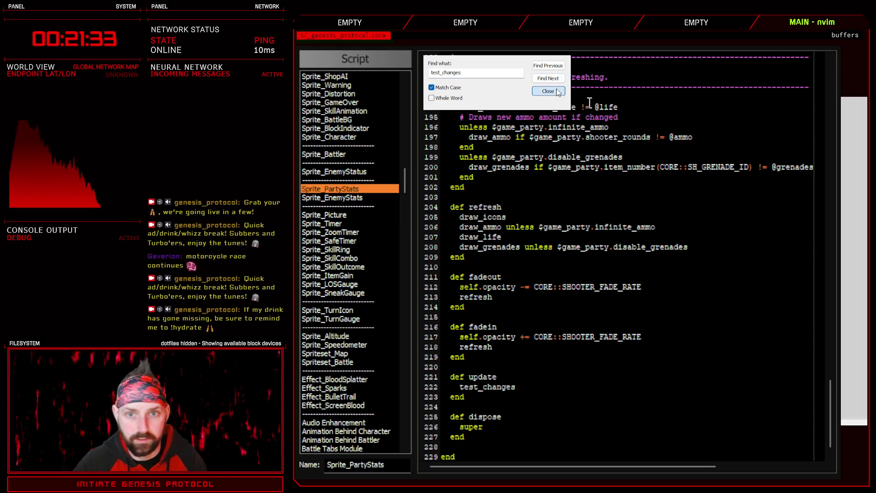
Step: Restore the dispose method with super and delete the temporary test update method
{"action": "key", "text": "ctrl+z"}
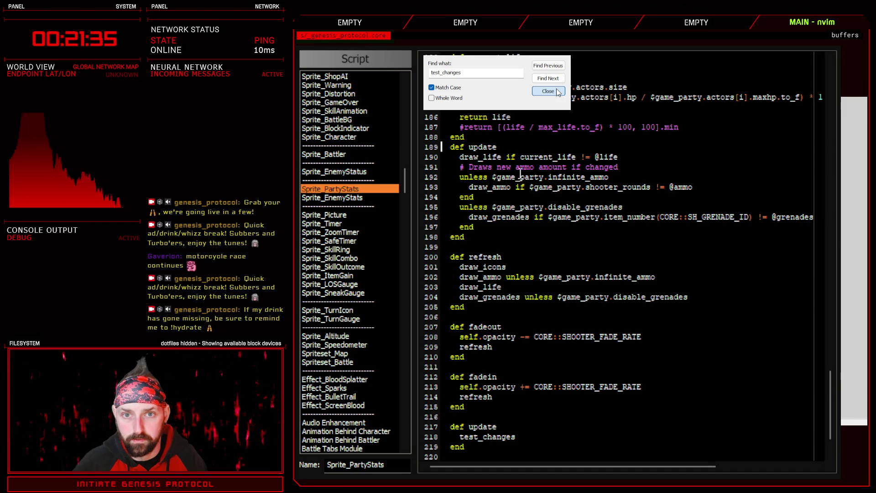
{"action": "key", "text": "ctrl+z"}
{"action": "key", "text": "ctrl+z"}
{"action": "key", "text": "ctrl+z"}
{"action": "left_click_drag", "start_coordinate": [447, 377], "coordinate": [515, 397]}
{"action": "key", "text": "Delete"}
Step: Move draw_life directly under draw_icons in refresh and tidy the blank lines
{"action": "left_click", "coordinate": [529, 381]}
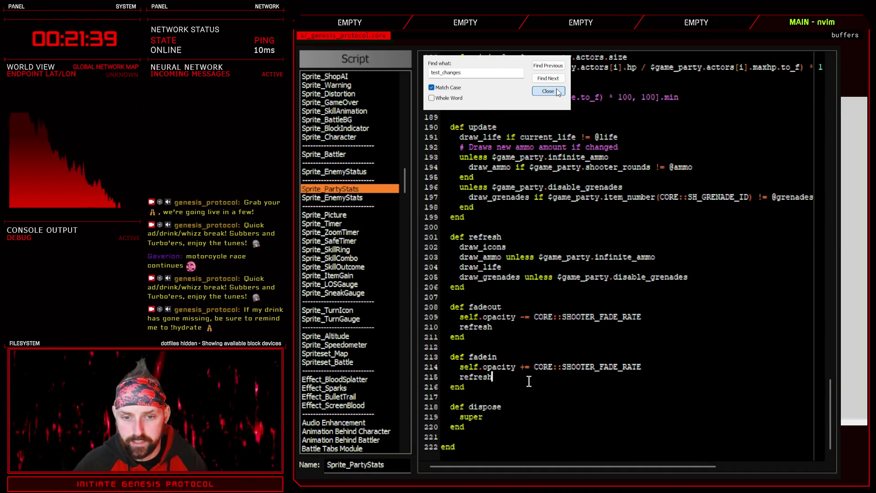
{"action": "scroll", "coordinate": [552, 378], "scroll_direction": "up", "scroll_amount": 6}
{"action": "scroll", "coordinate": [552, 385], "scroll_direction": "down", "scroll_amount": 4}
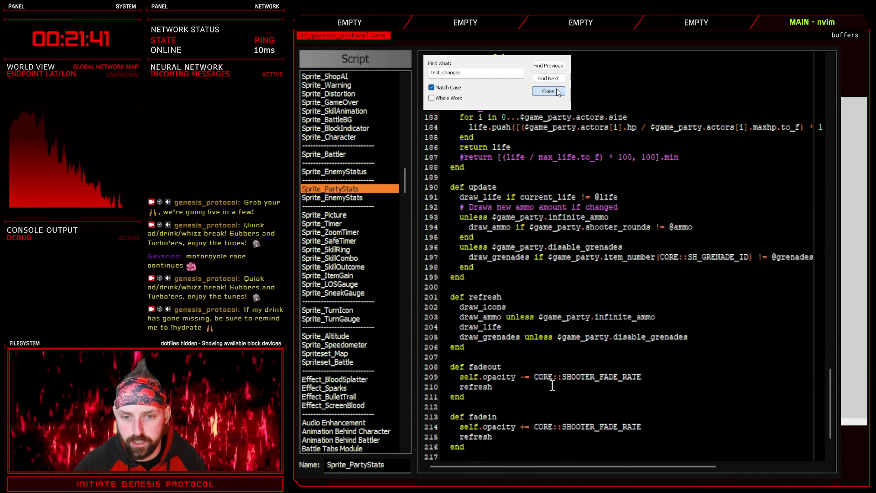
{"action": "left_click", "coordinate": [522, 307]}
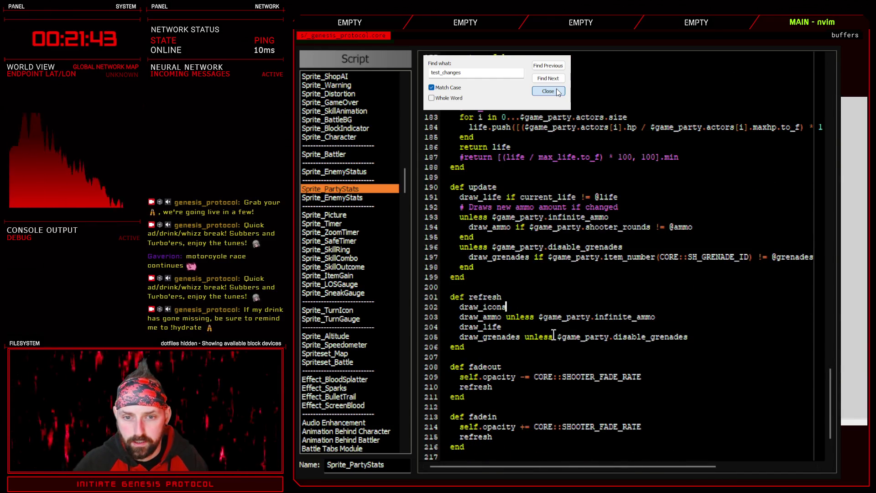
{"action": "key", "text": "Return"}
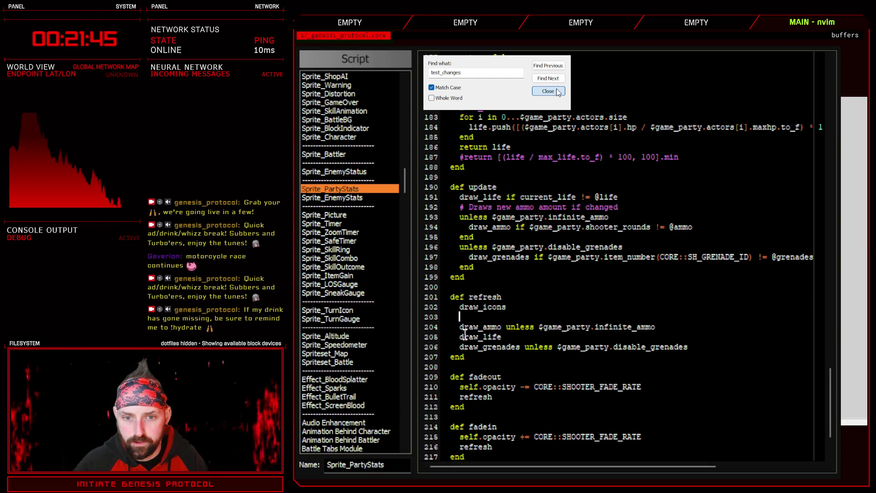
{"action": "double_click", "coordinate": [464, 336]}
{"action": "mouse_move", "coordinate": [483, 338]}
{"action": "left_mouse_down"}
{"action": "mouse_move", "coordinate": [477, 323]}
{"action": "mouse_move", "coordinate": [507, 319]}
{"action": "left_mouse_up"}
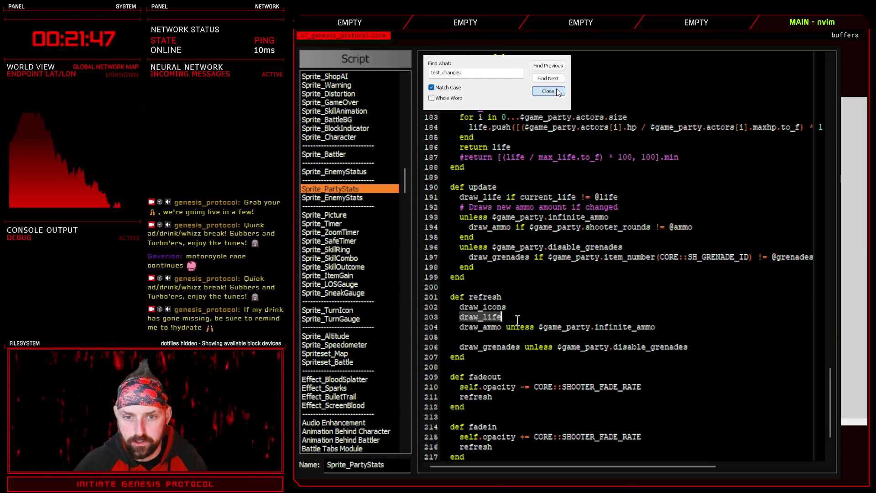
{"action": "left_click", "coordinate": [518, 320]}
{"action": "key", "text": "Return"}
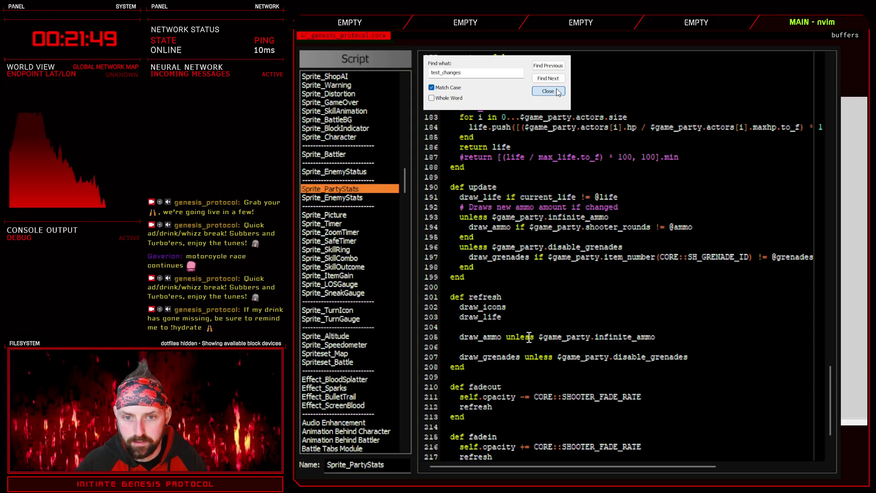
{"action": "left_click", "coordinate": [654, 339]}
{"action": "key", "text": "Delete"}
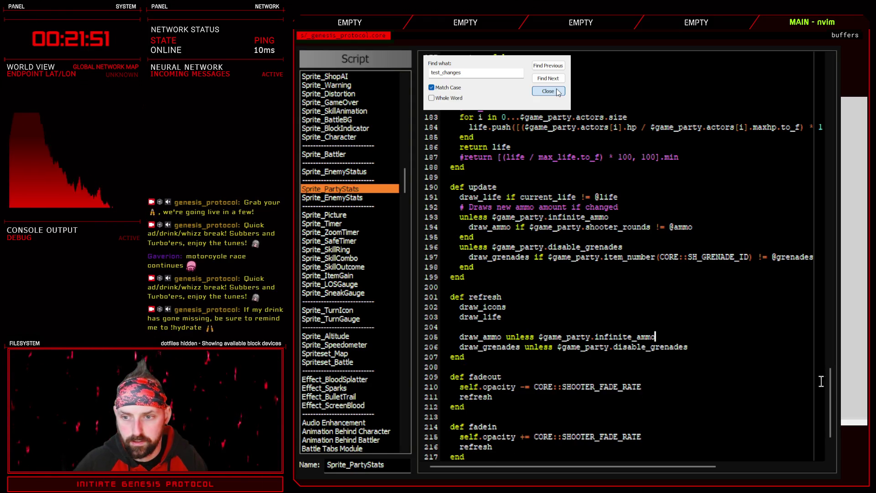
{"action": "scroll", "coordinate": [735, 155], "scroll_direction": "up", "scroll_amount": 20}
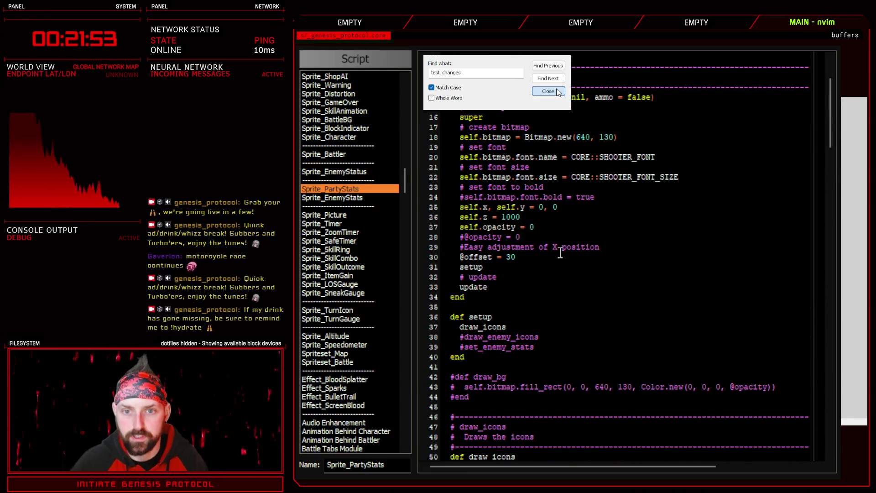
{"action": "left_click_drag", "start_coordinate": [432, 198], "coordinate": [432, 187]}
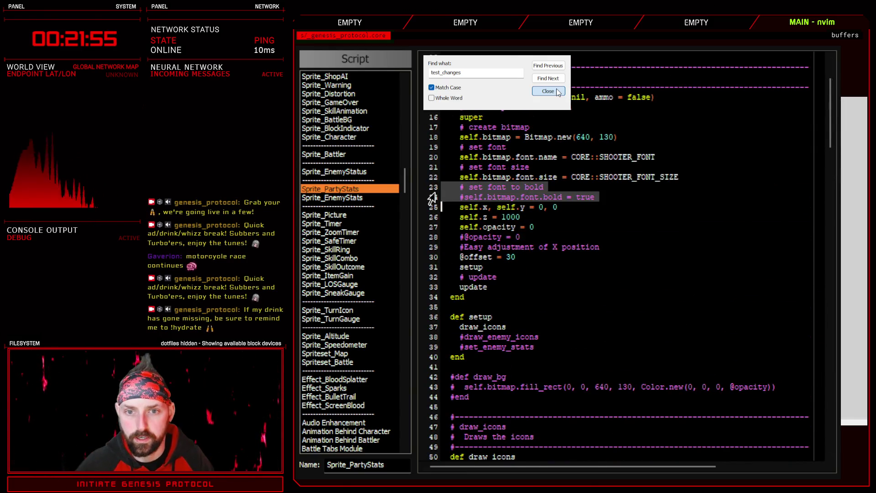
{"action": "key", "text": "Delete"}
{"action": "left_click", "coordinate": [429, 165]}
{"action": "key", "text": "Delete"}
{"action": "left_click", "coordinate": [428, 147]}
{"action": "key", "text": "Delete"}
{"action": "left_click", "coordinate": [428, 127]}
{"action": "key", "text": "Delete"}
{"action": "left_click", "coordinate": [428, 117]}
{"action": "key", "text": "Delete"}
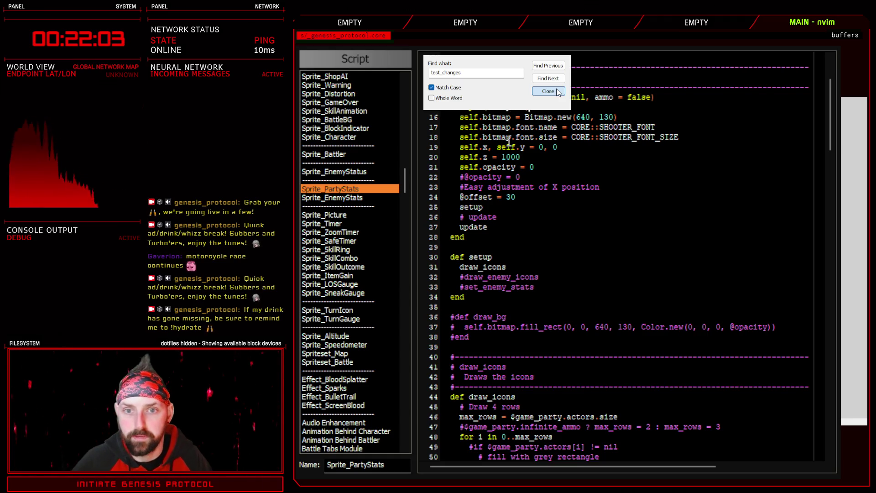
{"action": "left_click", "coordinate": [434, 180]}
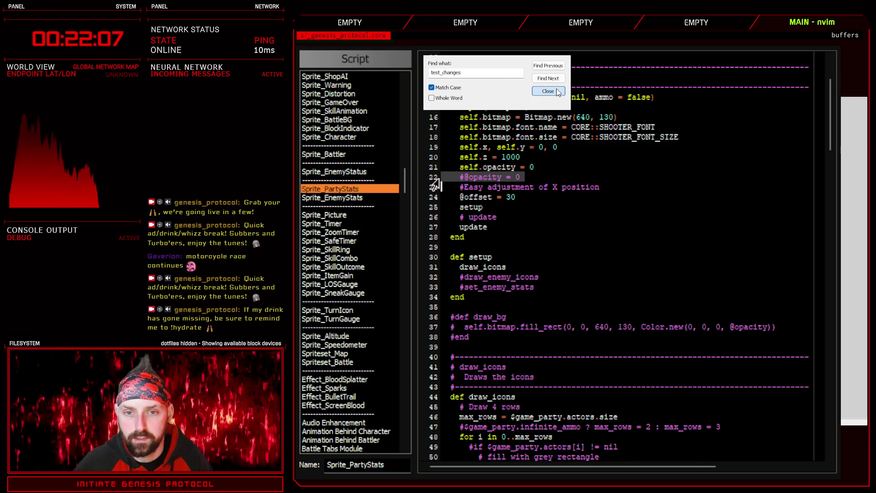
{"action": "key", "text": "Delete"}
{"action": "left_click", "coordinate": [431, 208]}
{"action": "key", "text": "Delete"}
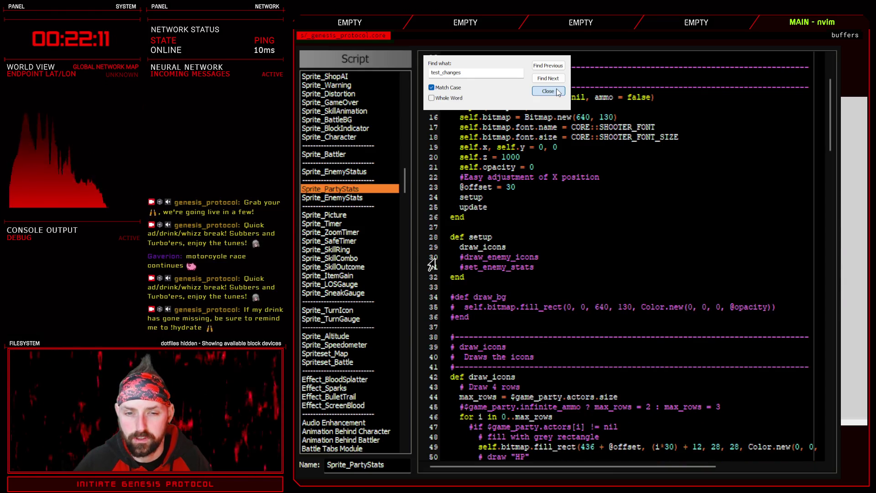
Step: Change the update call at the end of initialize to refresh
{"action": "left_click_drag", "start_coordinate": [542, 267], "coordinate": [458, 258]}
{"action": "left_click_drag", "start_coordinate": [831, 133], "coordinate": [838, 426]}
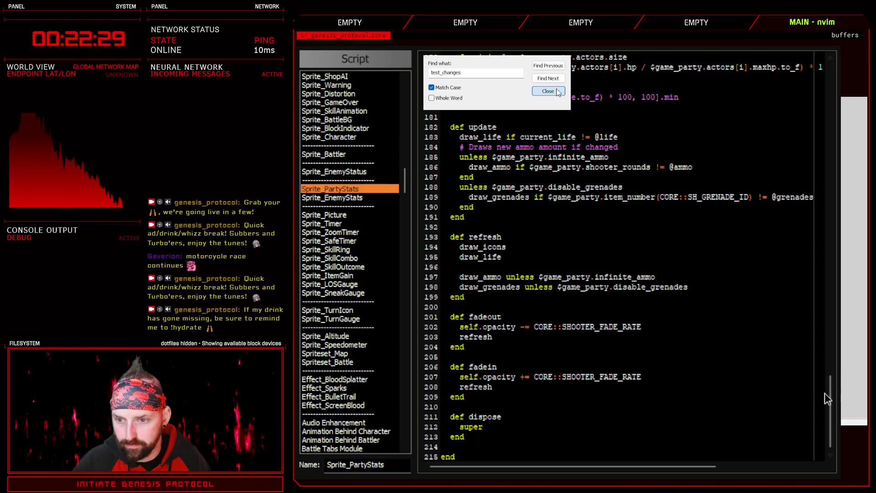
{"action": "left_click_drag", "start_coordinate": [827, 393], "coordinate": [827, 94]}
{"action": "double_click", "coordinate": [467, 227]}
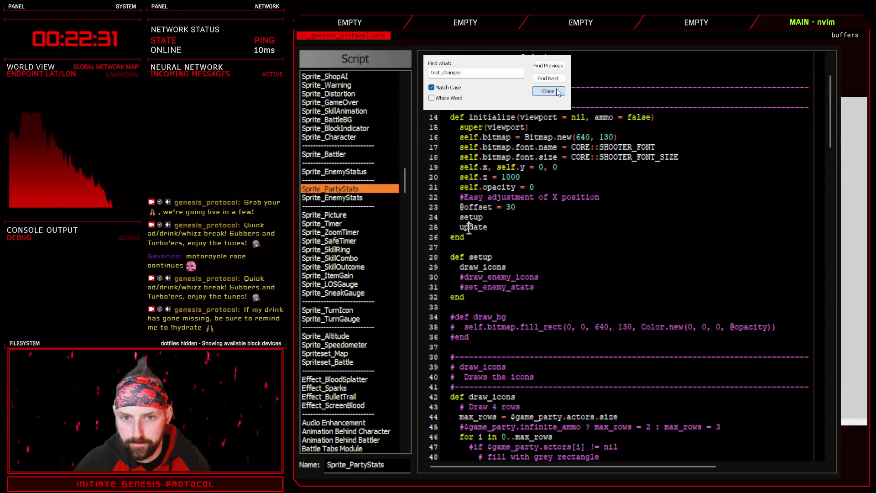
{"action": "type", "text": "refresh"}
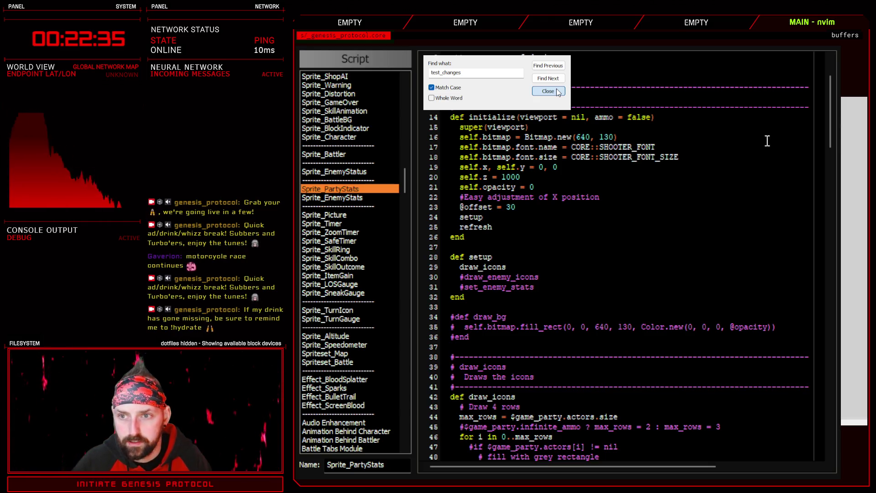
{"action": "mouse_move", "coordinate": [828, 128]}
{"action": "left_mouse_down"}
{"action": "mouse_move", "coordinate": [836, 420]}
{"action": "mouse_move", "coordinate": [831, 153]}
{"action": "left_mouse_up"}
{"action": "scroll", "coordinate": [499, 245], "scroll_direction": "up", "scroll_amount": 2}
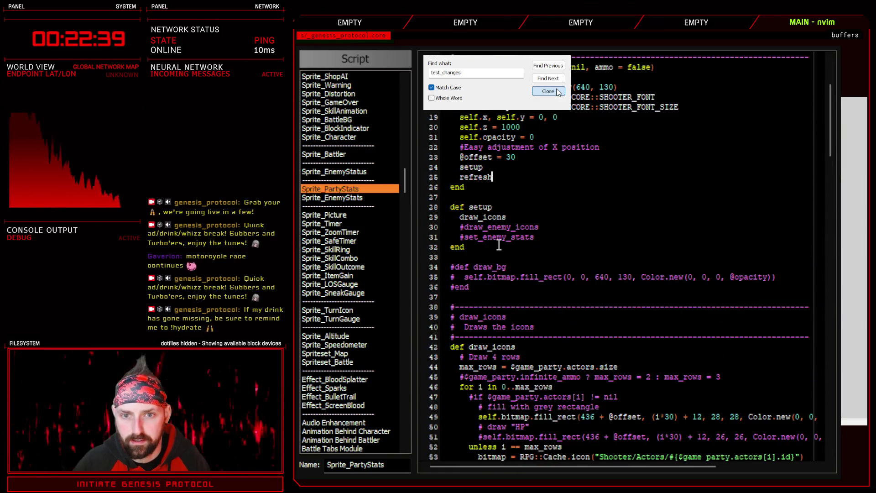
Step: Delete the setup method, its call, the commented draw_bg block and the # draw_icons comment
{"action": "left_click_drag", "start_coordinate": [429, 210], "coordinate": [430, 247]}
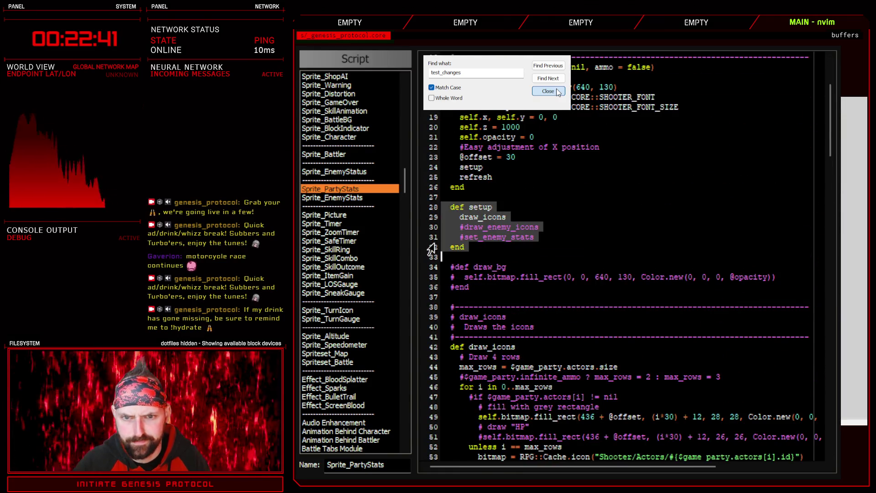
{"action": "key", "text": "Delete"}
{"action": "left_click", "coordinate": [430, 168]}
{"action": "key", "text": "Delete"}
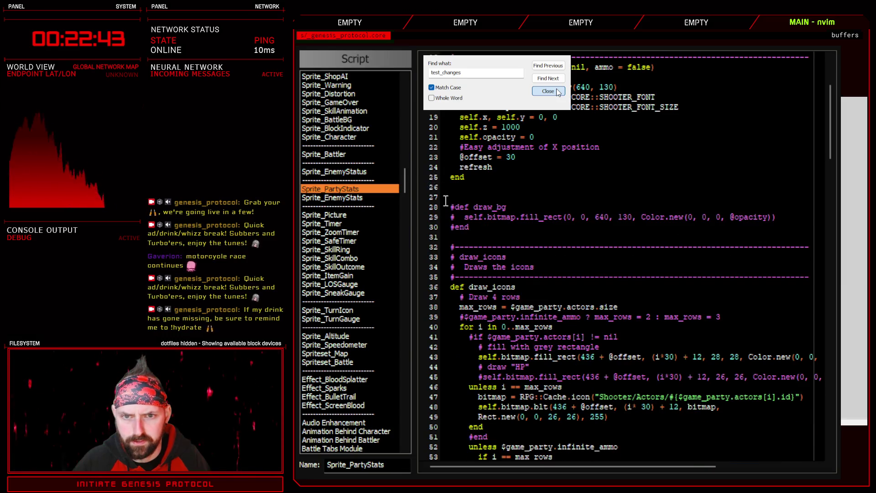
{"action": "left_click_drag", "start_coordinate": [430, 207], "coordinate": [429, 240]}
{"action": "key", "text": "Delete"}
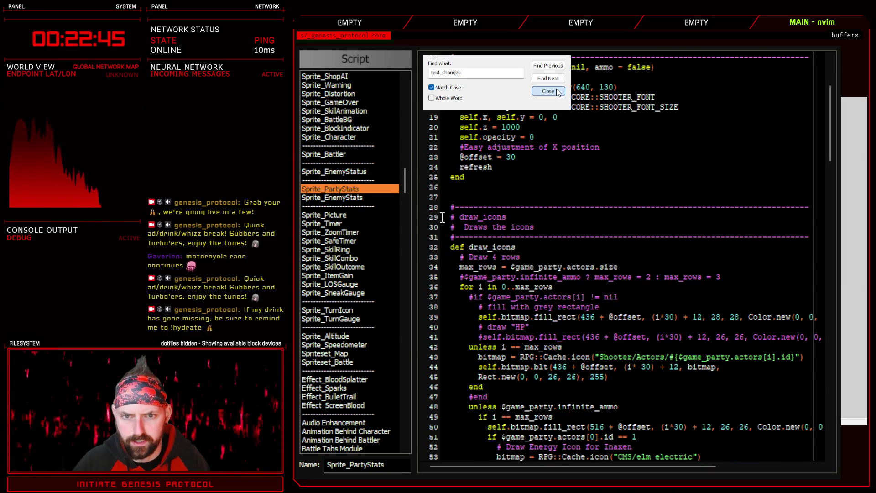
{"action": "left_click", "coordinate": [426, 197]}
{"action": "key", "text": "Delete"}
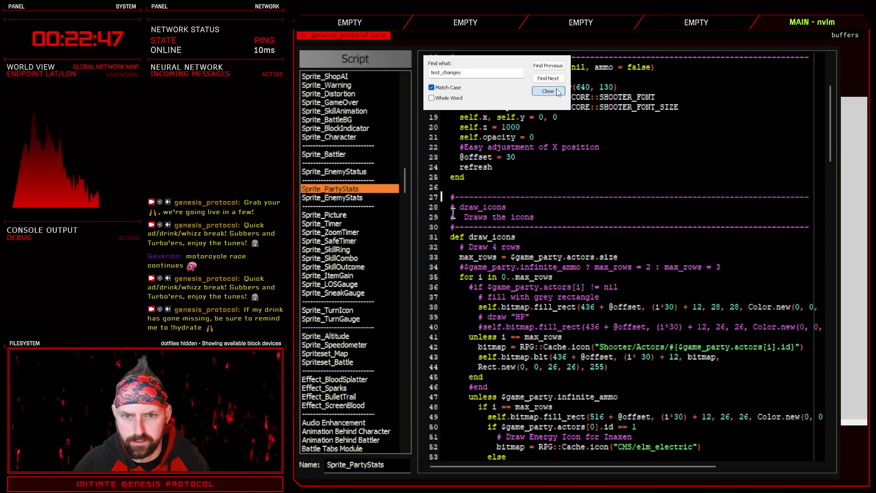
{"action": "left_click", "coordinate": [431, 206]}
{"action": "key", "text": "Delete"}
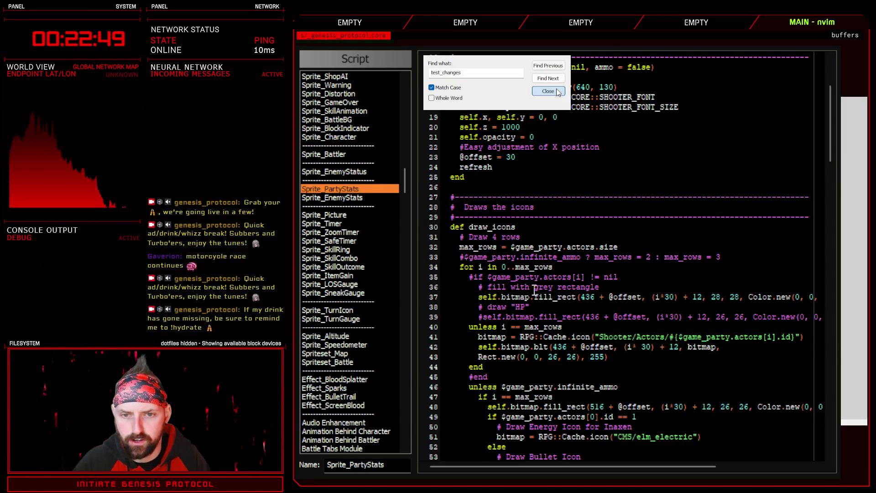
{"action": "scroll", "coordinate": [535, 290], "scroll_direction": "down", "scroll_amount": 10}
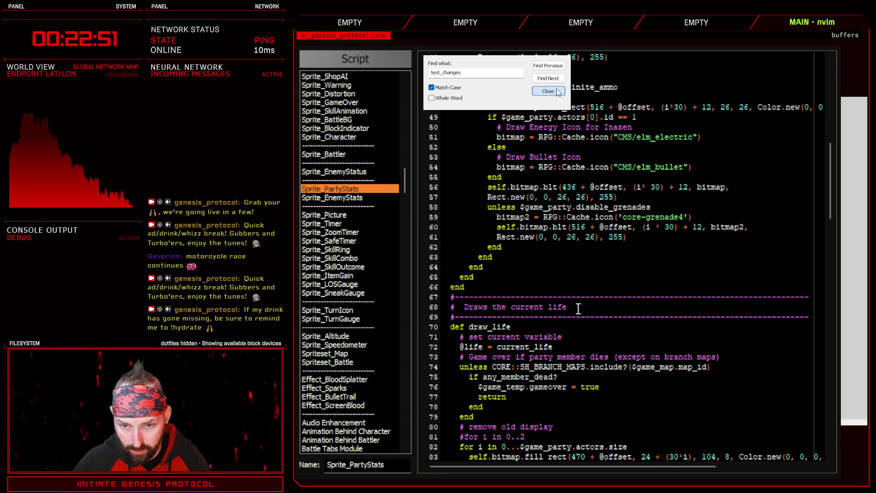
{"action": "scroll", "coordinate": [587, 332], "scroll_direction": "up", "scroll_amount": 10}
{"action": "scroll", "coordinate": [612, 392], "scroll_direction": "down", "scroll_amount": 12}
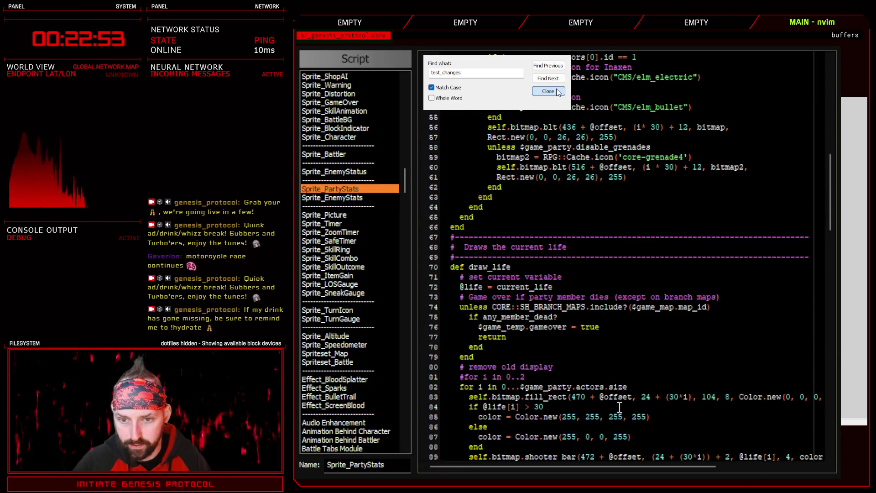
{"action": "left_click_drag", "start_coordinate": [508, 305], "coordinate": [649, 310]}
{"action": "left_click", "coordinate": [591, 321]}
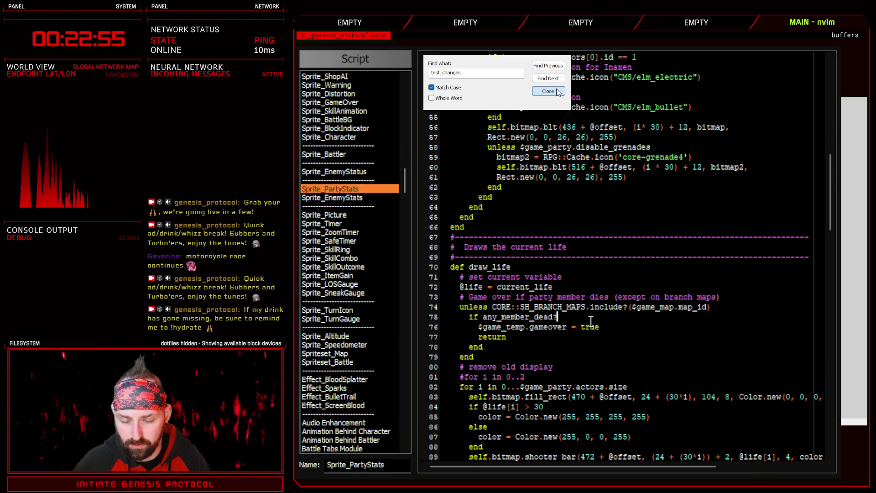
{"action": "left_click", "coordinate": [504, 357]}
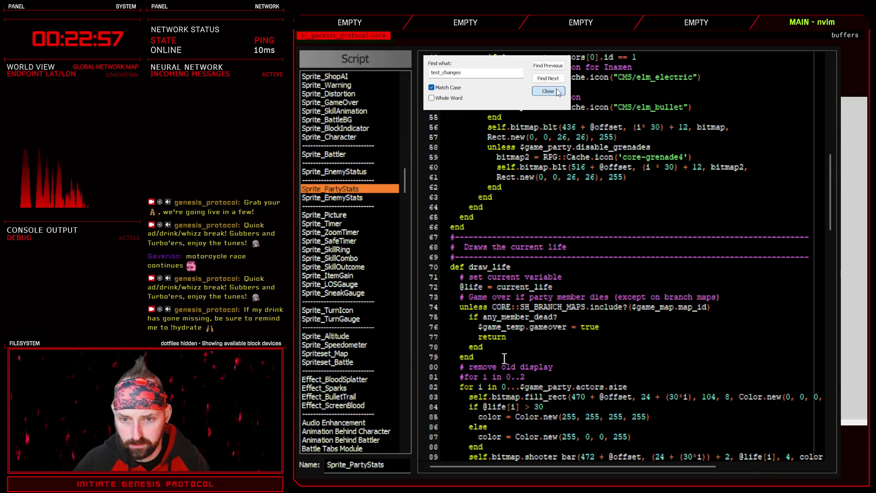
{"action": "left_click", "coordinate": [718, 309]}
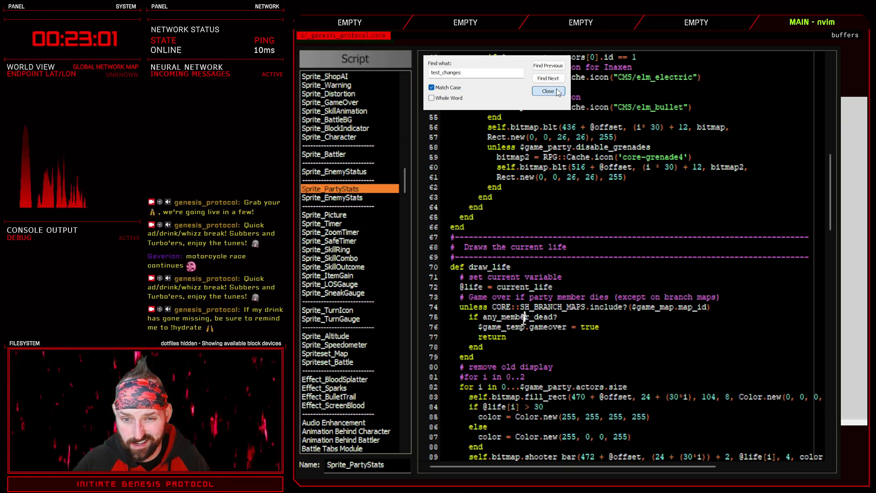
{"action": "double_click", "coordinate": [524, 318]}
{"action": "key", "text": "ctrl+f"}
{"action": "left_click", "coordinate": [556, 78]}
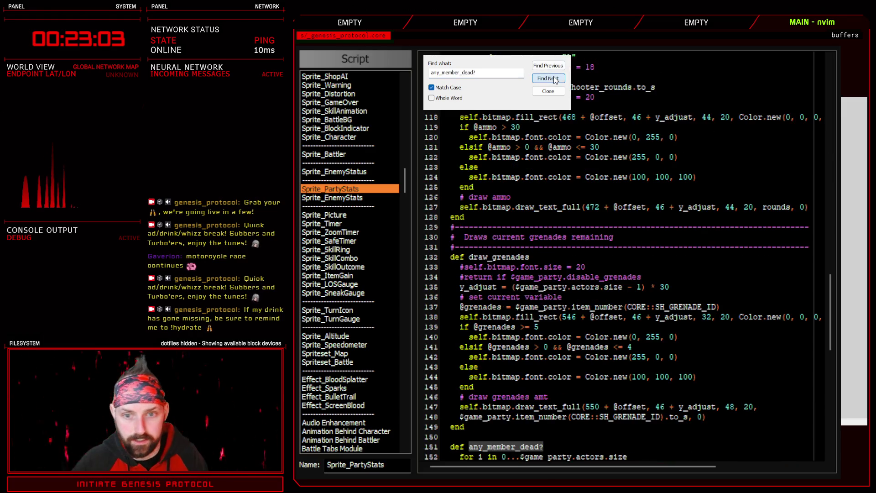
{"action": "left_click", "coordinate": [555, 78]}
{"action": "left_click", "coordinate": [556, 78]}
{"action": "left_click", "coordinate": [555, 78]}
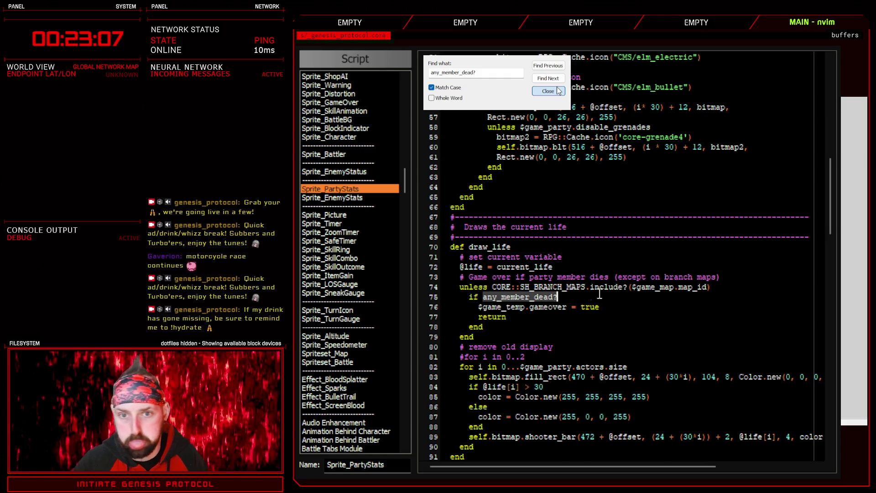
{"action": "scroll", "coordinate": [599, 295], "scroll_direction": "up", "scroll_amount": 15}
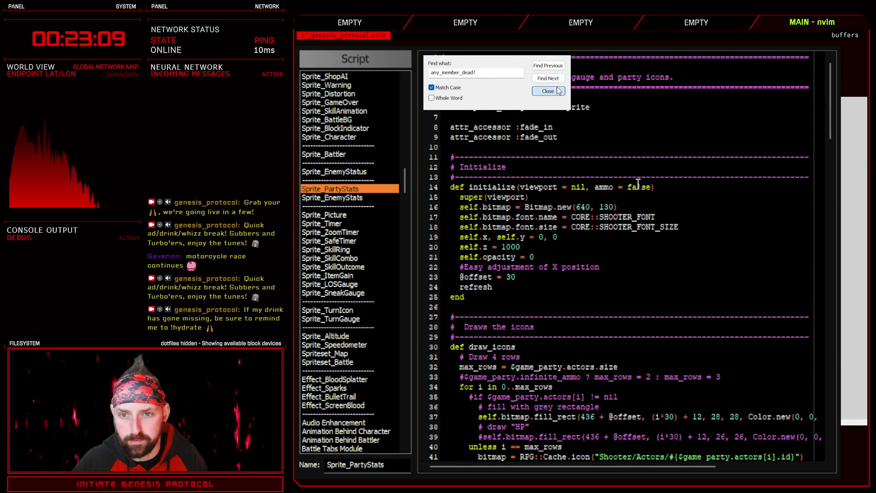
{"action": "left_click", "coordinate": [651, 186]}
{"action": "left_click", "coordinate": [598, 187]}
{"action": "type", "text": "drfaw_"}
{"action": "key", "text": "BackSpace"}
{"action": "key", "text": "BackSpace"}
{"action": "key", "text": "BackSpace"}
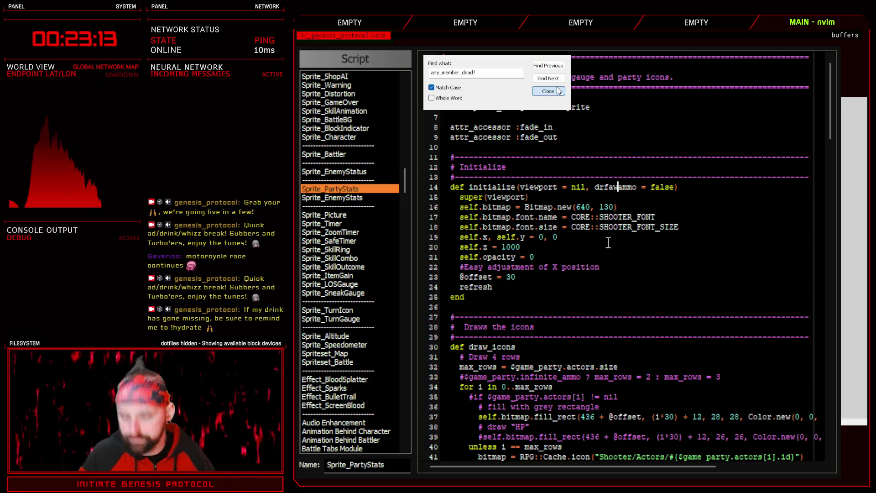
{"action": "type", "text": "aw_"}
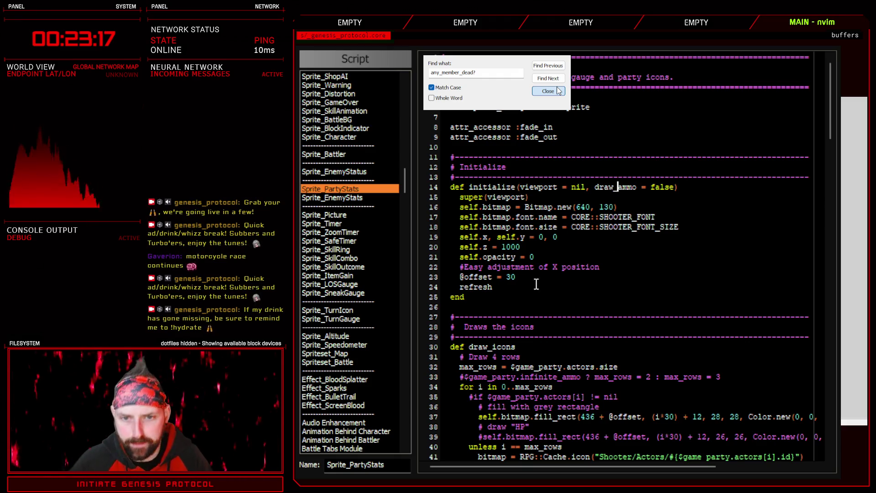
{"action": "left_click", "coordinate": [595, 256]}
{"action": "key", "text": "Return"}
{"action": "type", "text": "@dr"}
{"action": "type", "text": "ammo ="}
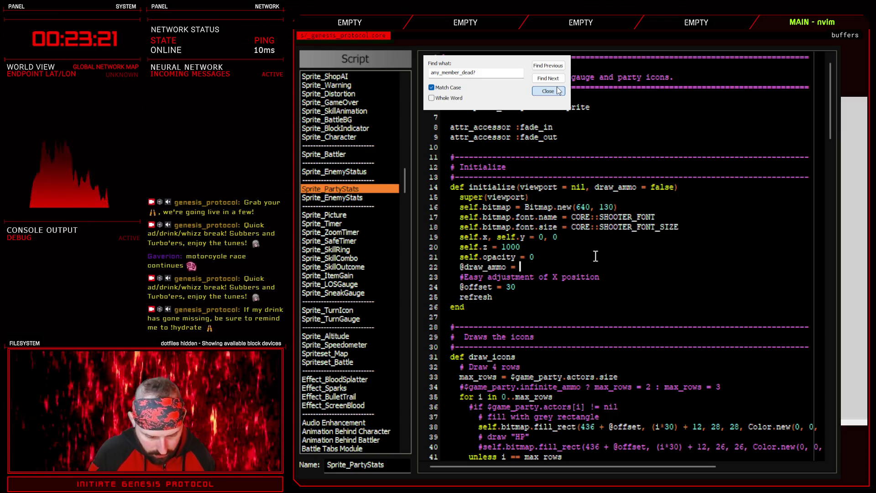
{"action": "type", "text": "draaammo"}
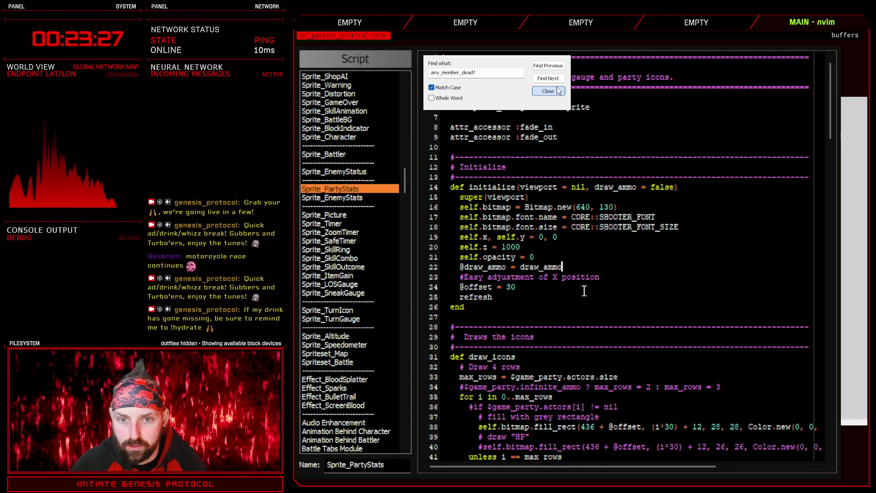
{"action": "scroll", "coordinate": [543, 330], "scroll_direction": "down", "scroll_amount": 6}
{"action": "scroll", "coordinate": [555, 327], "scroll_direction": "down", "scroll_amount": 4}
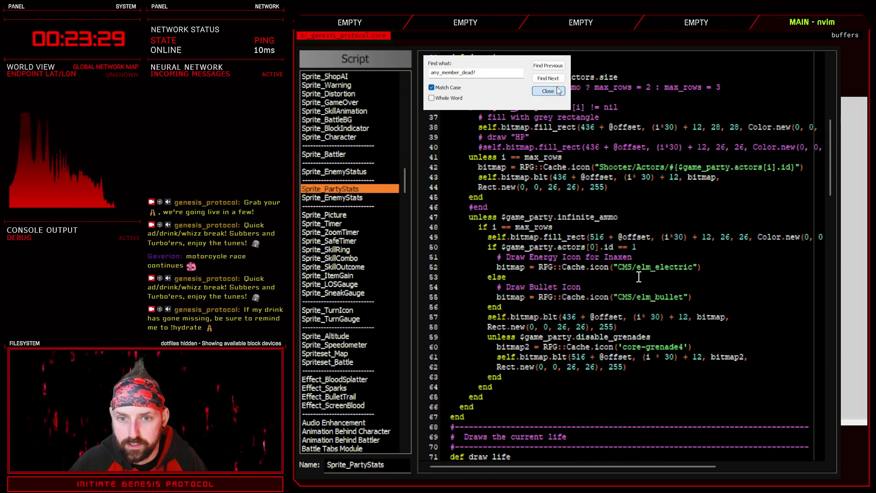
{"action": "scroll", "coordinate": [624, 277], "scroll_direction": "up", "scroll_amount": 2}
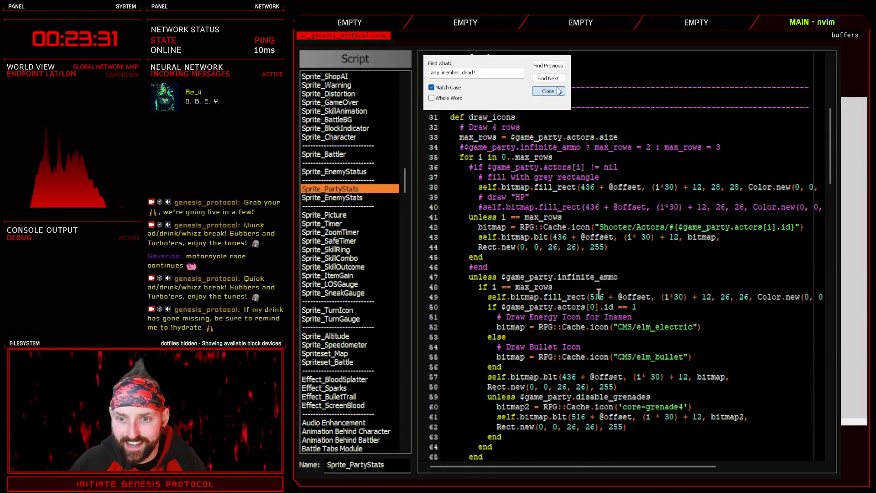
{"action": "left_click_drag", "start_coordinate": [565, 289], "coordinate": [574, 347]}
{"action": "scroll", "coordinate": [574, 338], "scroll_direction": "down", "scroll_amount": 16}
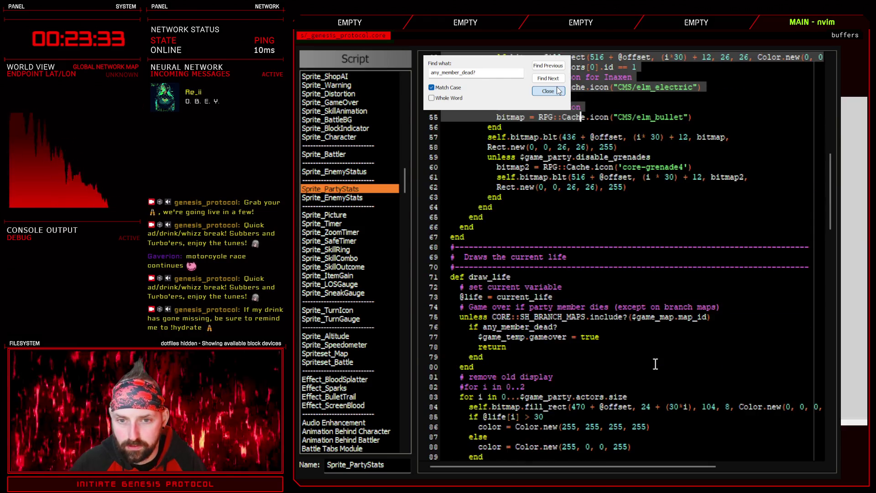
{"action": "scroll", "coordinate": [579, 319], "scroll_direction": "down", "scroll_amount": 4}
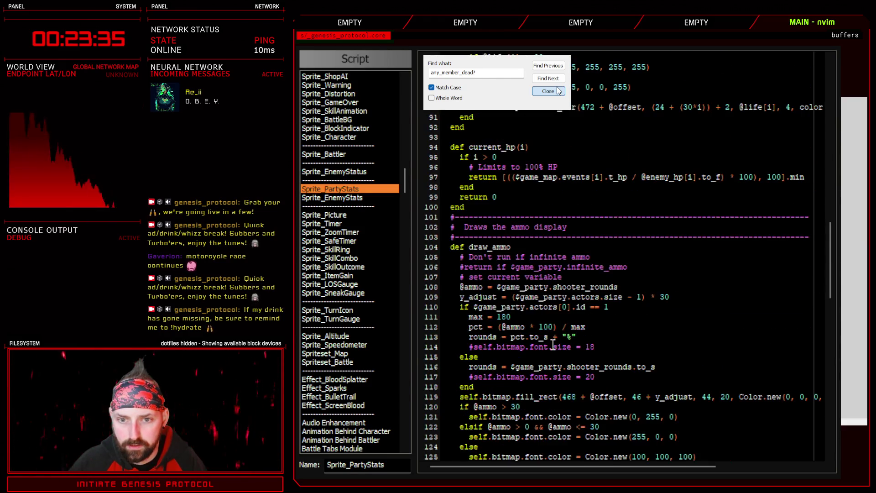
{"action": "scroll", "coordinate": [592, 304], "scroll_direction": "down", "scroll_amount": 4}
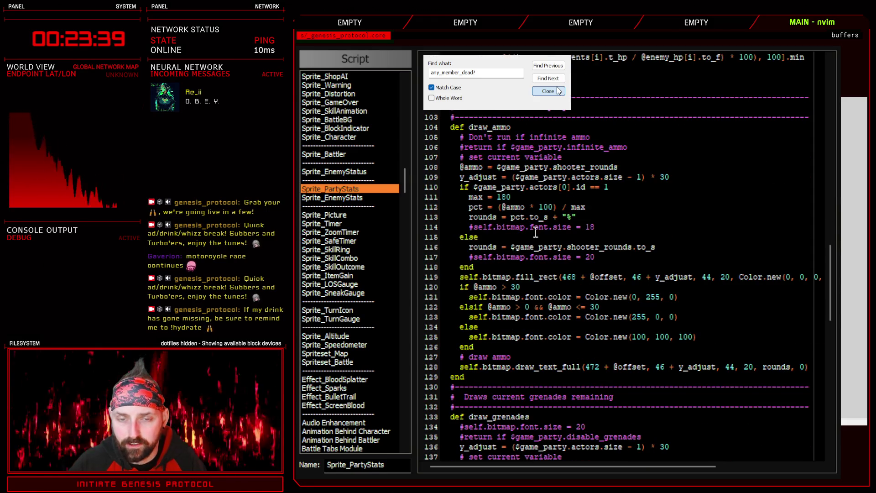
{"action": "scroll", "coordinate": [537, 168], "scroll_direction": "up", "scroll_amount": 20}
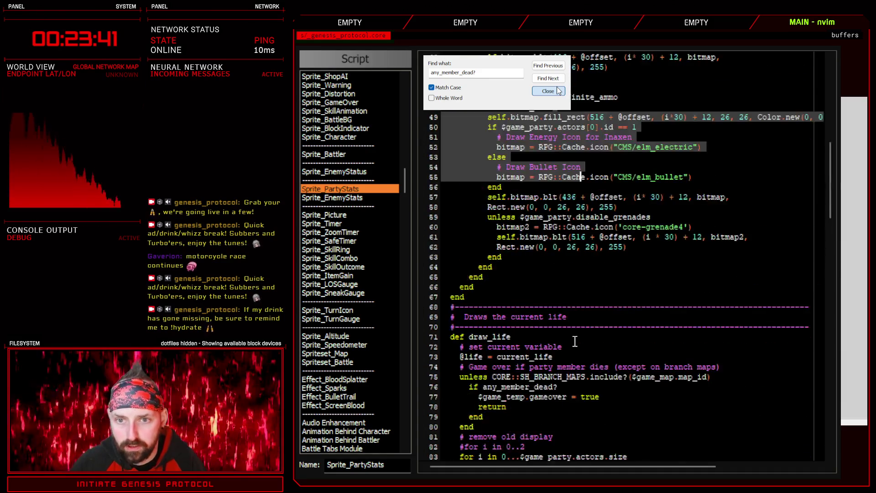
{"action": "scroll", "coordinate": [562, 247], "scroll_direction": "up", "scroll_amount": 2}
{"action": "left_click", "coordinate": [504, 270]}
{"action": "left_click_drag", "start_coordinate": [468, 266], "coordinate": [488, 268]}
{"action": "key", "text": "Delete"}
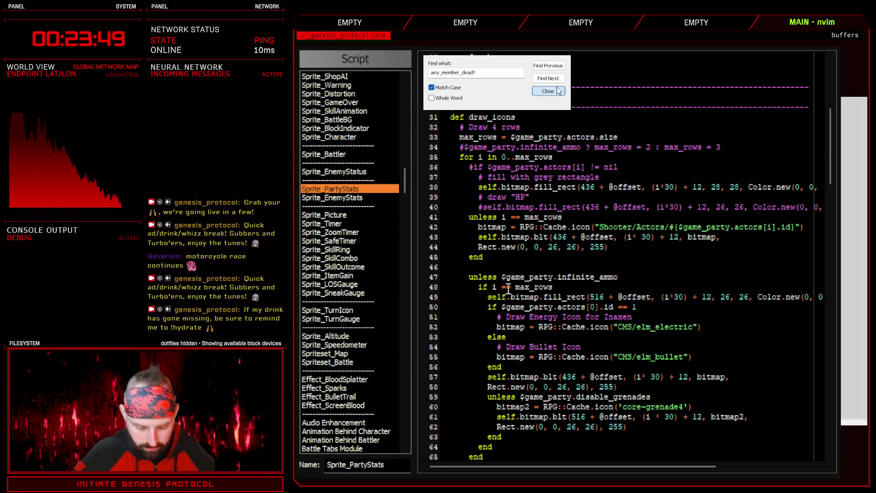
{"action": "type", "text": "if @sdraw_ammo"}
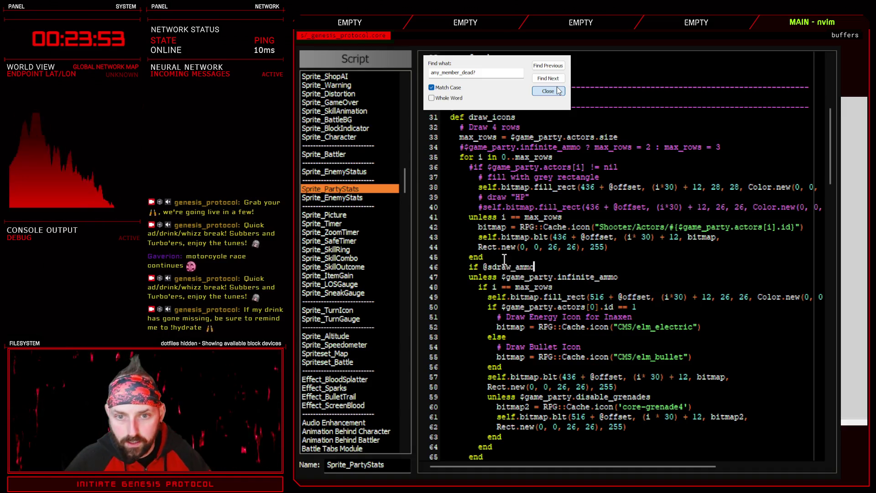
{"action": "left_click", "coordinate": [497, 267]}
{"action": "key", "text": "BackSpace"}
Step: Indent the ammo and grenade lines 47–63 under the new if and close it with 'end'
{"action": "scroll", "coordinate": [510, 300], "scroll_direction": "down", "scroll_amount": 2}
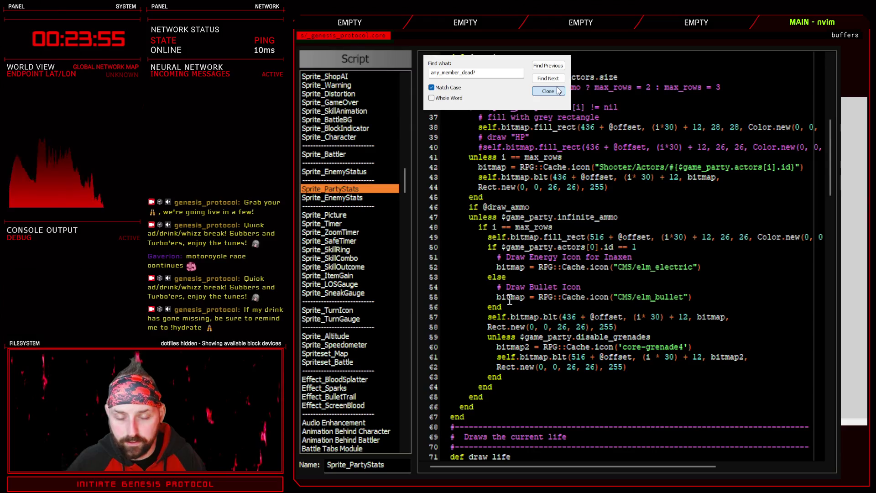
{"action": "left_click_drag", "start_coordinate": [422, 217], "coordinate": [424, 378]}
{"action": "key", "text": "Tab"}
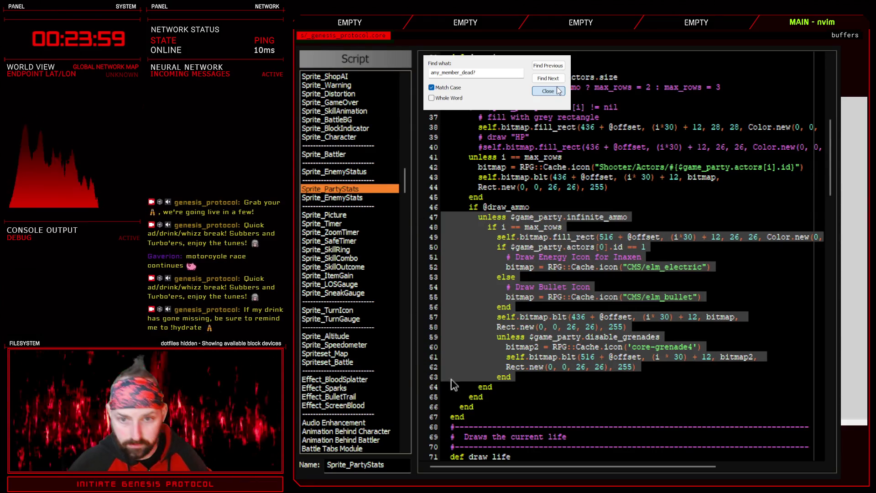
{"action": "left_click", "coordinate": [518, 378]}
{"action": "key", "text": "Return"}
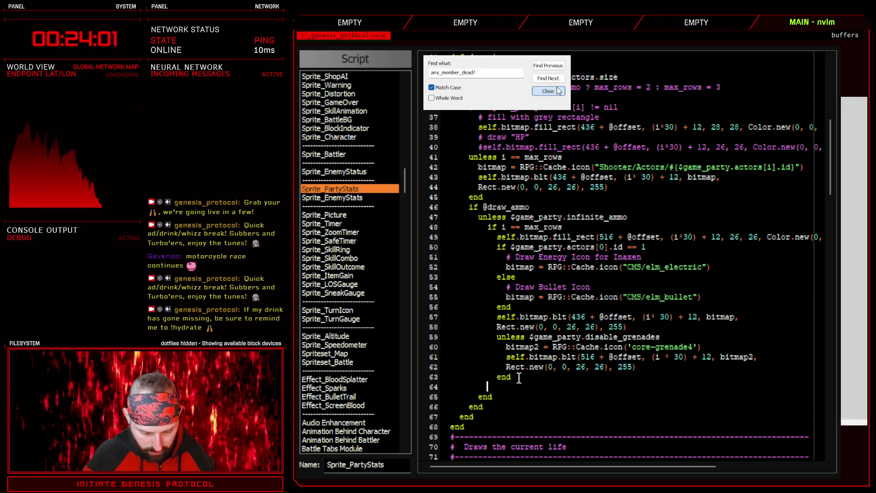
{"action": "type", "text": "end"}
{"action": "key", "text": "Return"}
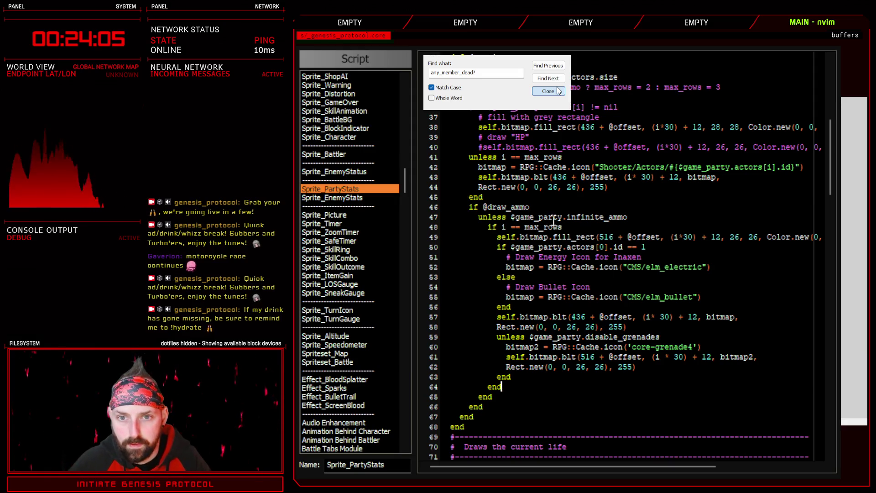
{"action": "scroll", "coordinate": [548, 223], "scroll_direction": "up", "scroll_amount": 2}
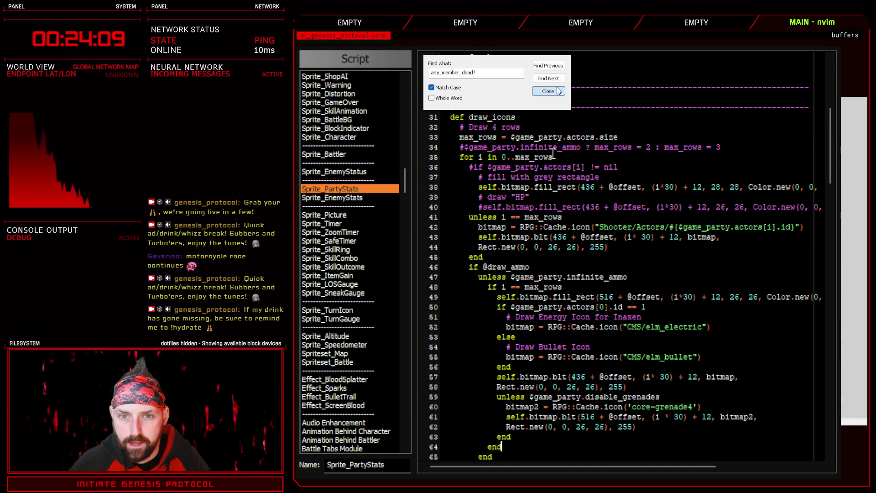
Step: Delete the '# remove old display' and '#for i in 0..2' comment lines in draw_life
{"action": "scroll", "coordinate": [576, 200], "scroll_direction": "down", "scroll_amount": 8}
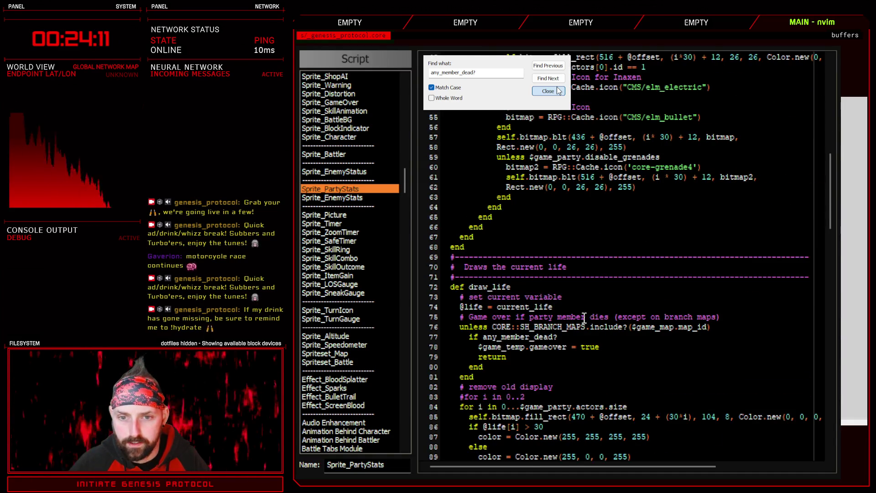
{"action": "scroll", "coordinate": [584, 317], "scroll_direction": "down", "scroll_amount": 4}
{"action": "scroll", "coordinate": [542, 297], "scroll_direction": "down", "scroll_amount": 2}
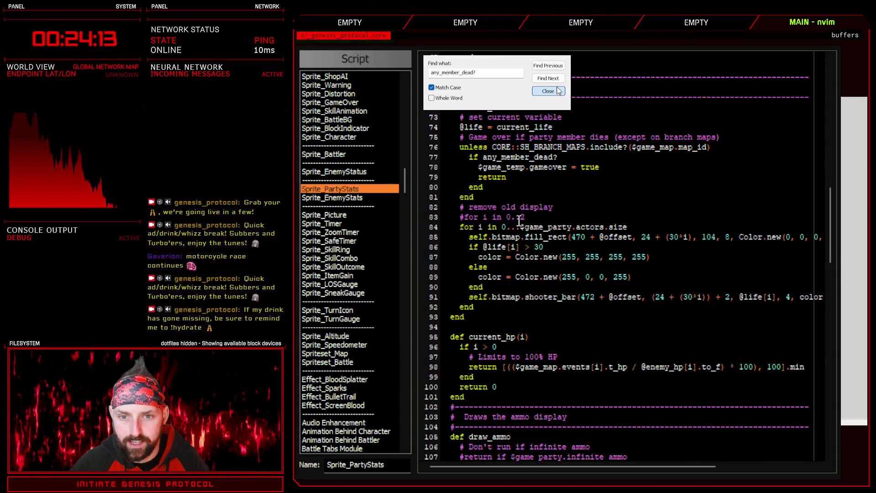
{"action": "left_click", "coordinate": [429, 218]}
{"action": "left_click_drag", "start_coordinate": [430, 222], "coordinate": [431, 208]}
{"action": "key", "text": "Delete"}
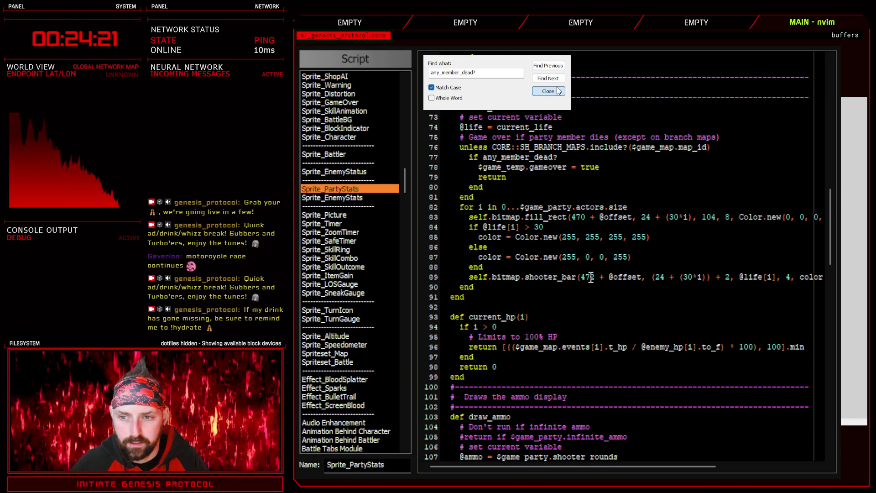
Step: Look over the shooter_bar position arguments on line 89, then scroll further down the script
{"action": "left_click_drag", "start_coordinate": [511, 277], "coordinate": [644, 275]}
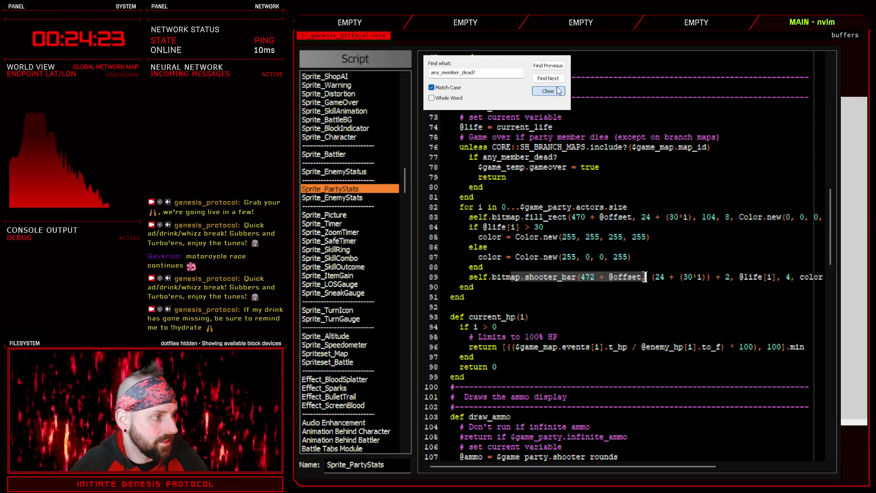
{"action": "left_click", "coordinate": [705, 276]}
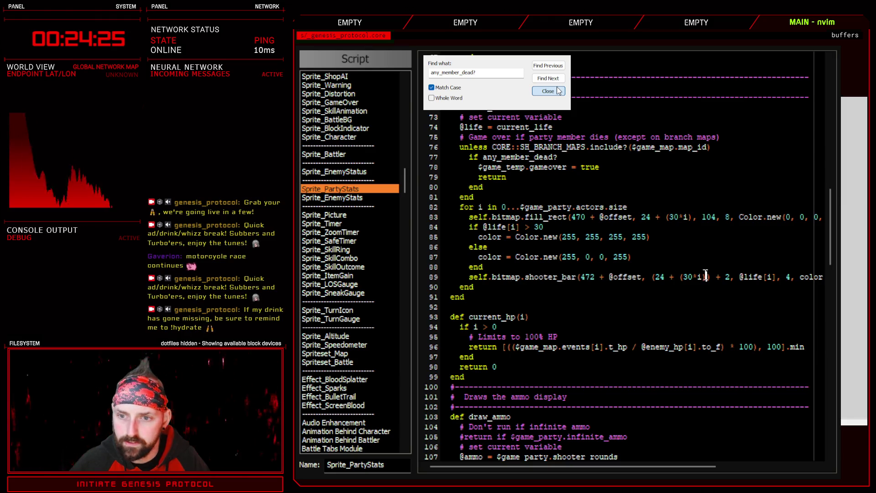
{"action": "scroll", "coordinate": [542, 302], "scroll_direction": "down", "scroll_amount": 2}
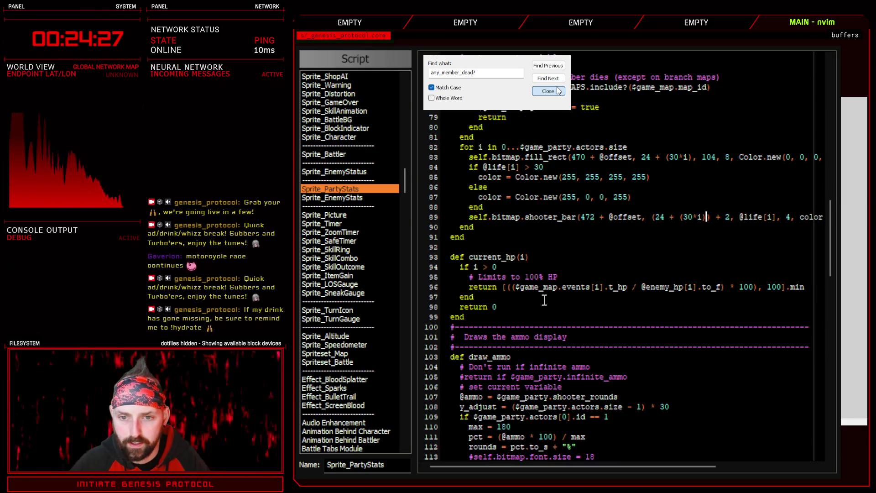
{"action": "scroll", "coordinate": [554, 325], "scroll_direction": "down", "scroll_amount": 18}
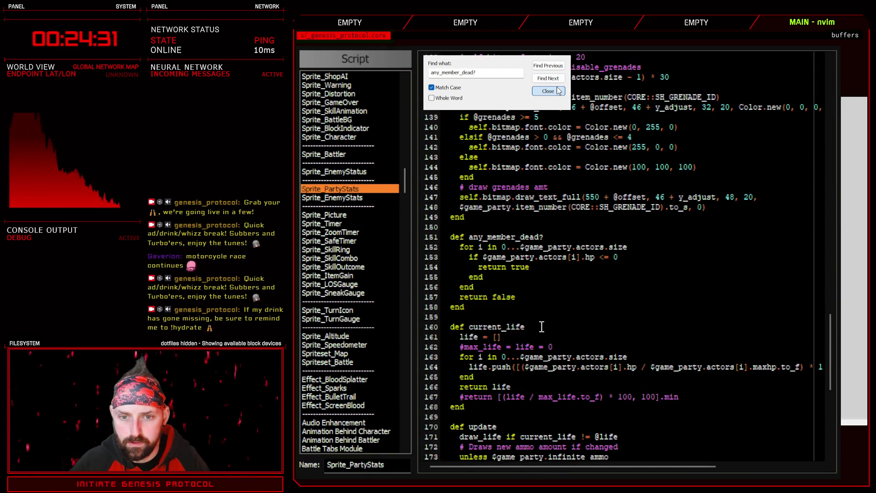
{"action": "scroll", "coordinate": [542, 326], "scroll_direction": "down", "scroll_amount": 8}
Step: Start an if line on line 184 of refresh and indent draw_ammo and draw_grenades under it
{"action": "left_click", "coordinate": [494, 326]}
{"action": "type", "text": "if @"}
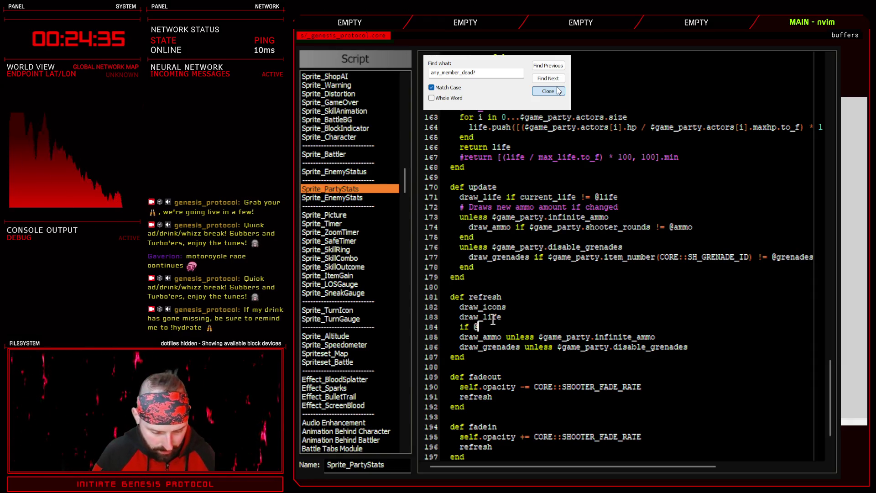
{"action": "type", "text": "mo"}
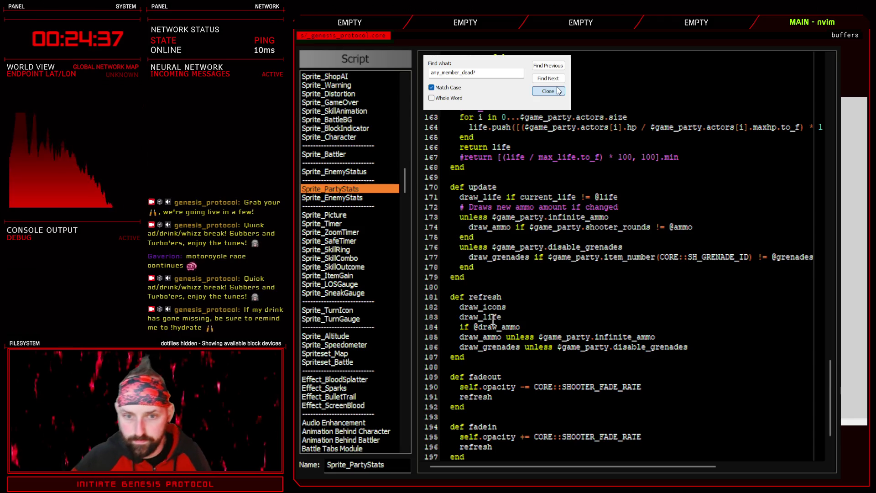
{"action": "left_click", "coordinate": [461, 337]}
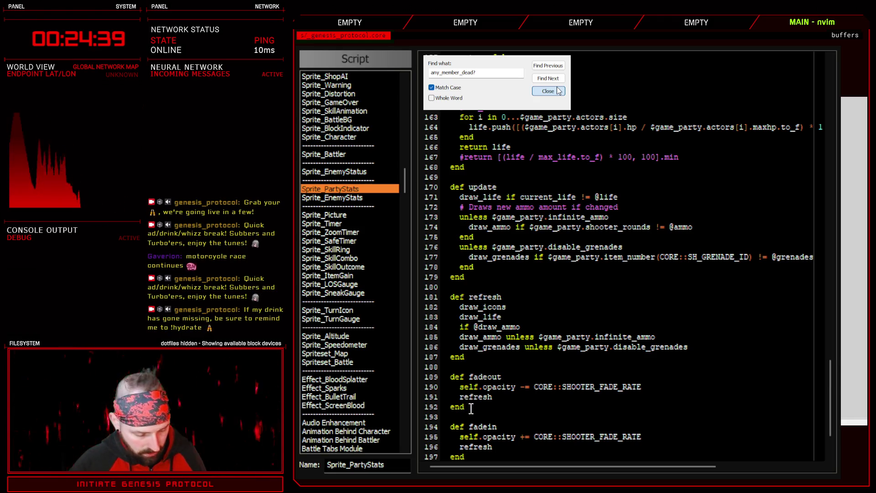
{"action": "key", "text": "Tab"}
{"action": "left_click", "coordinate": [460, 347]}
{"action": "key", "text": "Tab"}
Step: Check the infinite_ammo and disable_grenades conditions, then close the block with 'end'
{"action": "left_click", "coordinate": [733, 349]}
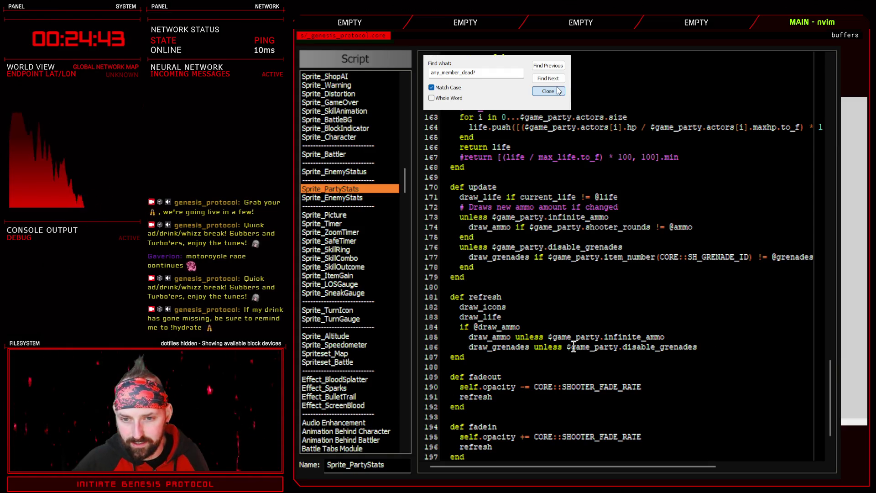
{"action": "left_click_drag", "start_coordinate": [567, 347], "coordinate": [697, 348]}
{"action": "left_click_drag", "start_coordinate": [547, 337], "coordinate": [670, 337]}
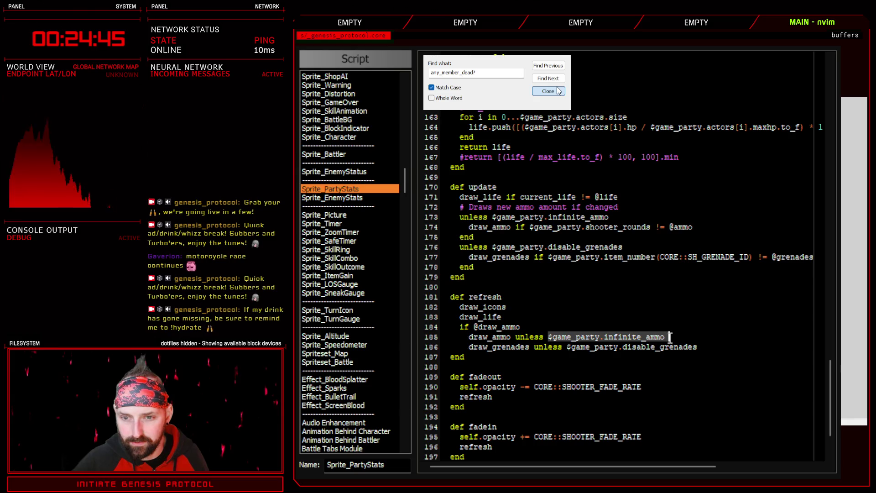
{"action": "left_click", "coordinate": [686, 337]}
{"action": "key", "text": "BackSpace"}
{"action": "key", "text": "BackSpace"}
{"action": "left_click", "coordinate": [707, 343]}
{"action": "key", "text": "Return"}
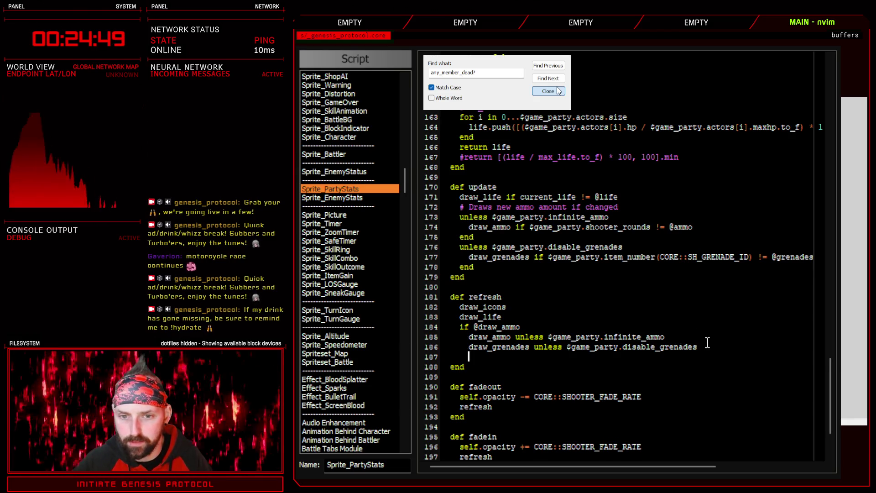
{"action": "type", "text": "nd"}
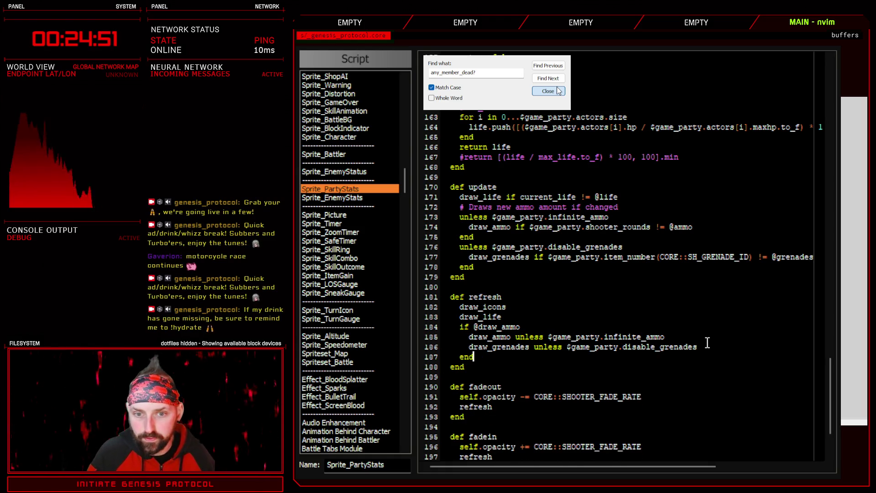
{"action": "scroll", "coordinate": [593, 351], "scroll_direction": "down", "scroll_amount": 1}
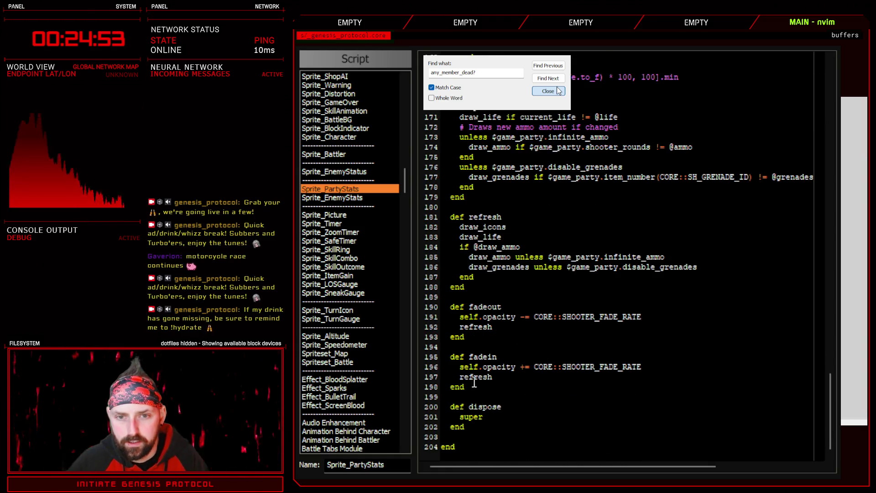
{"action": "scroll", "coordinate": [509, 379], "scroll_direction": "up", "scroll_amount": 1}
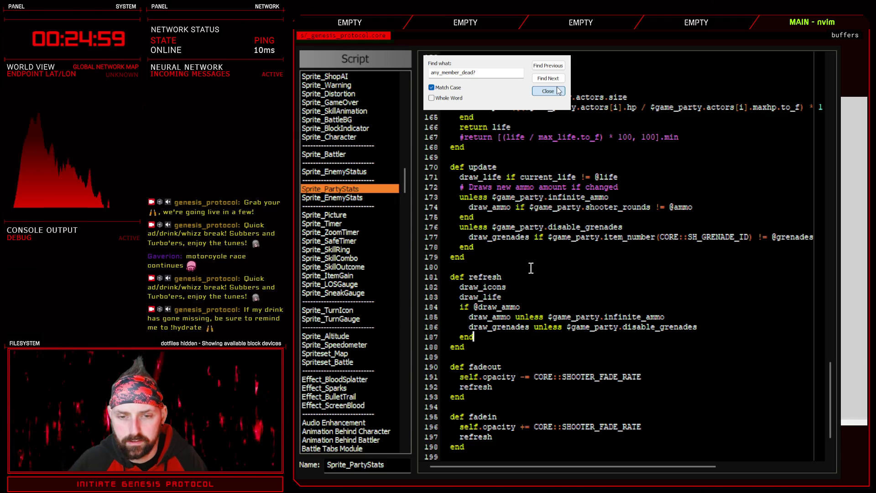
{"action": "left_click", "coordinate": [622, 177]}
{"action": "left_click", "coordinate": [634, 192]}
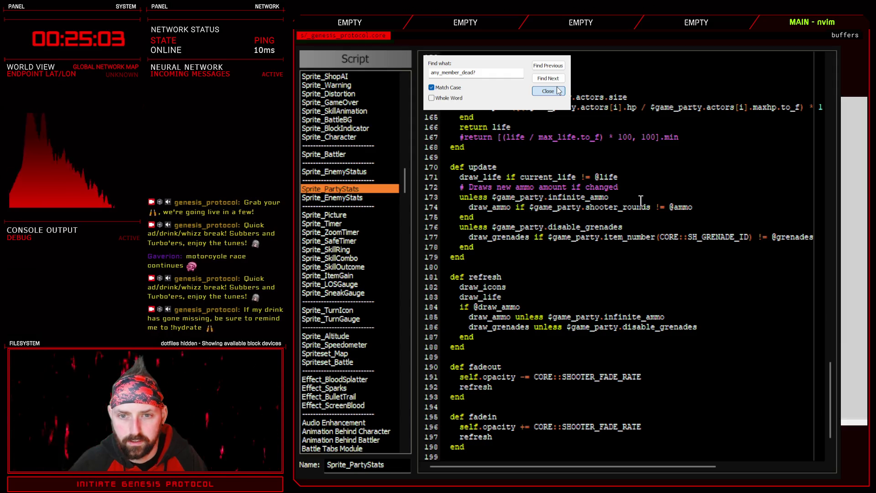
{"action": "key", "text": "Return"}
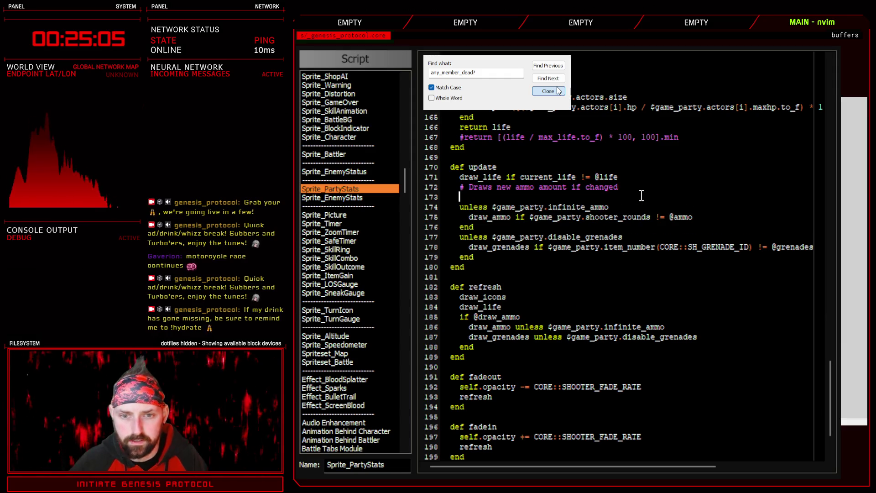
{"action": "type", "text": "if @draw_ammo"}
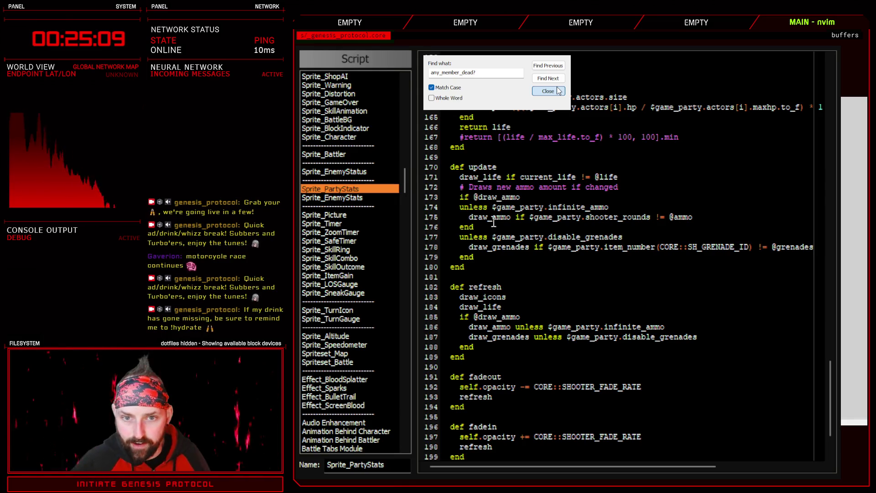
{"action": "left_click_drag", "start_coordinate": [427, 206], "coordinate": [435, 257]}
{"action": "key", "text": "Tab"}
{"action": "left_click", "coordinate": [501, 257]}
{"action": "key", "text": "Return"}
{"action": "type", "text": "end"}
{"action": "key", "text": "shift+Tab"}
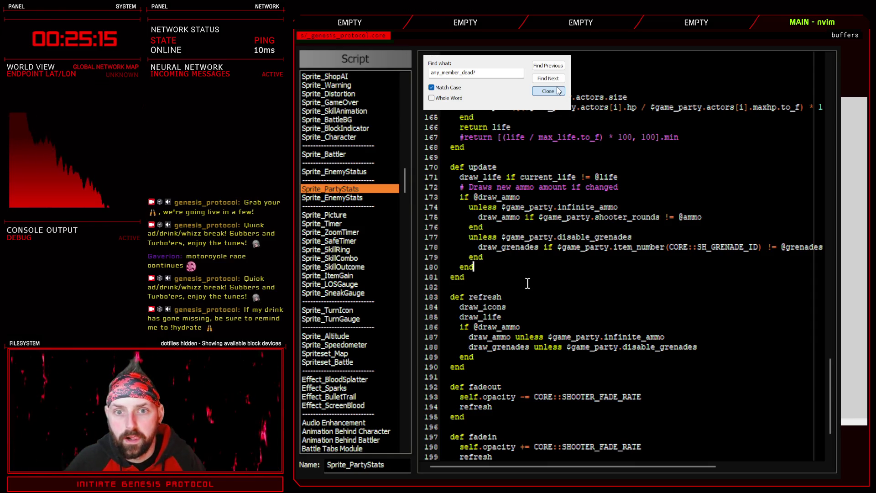
Step: Check that initialize takes draw_ammo with a default of false
{"action": "scroll", "coordinate": [528, 284], "scroll_direction": "up", "scroll_amount": 4}
{"action": "scroll", "coordinate": [540, 285], "scroll_direction": "down", "scroll_amount": 7}
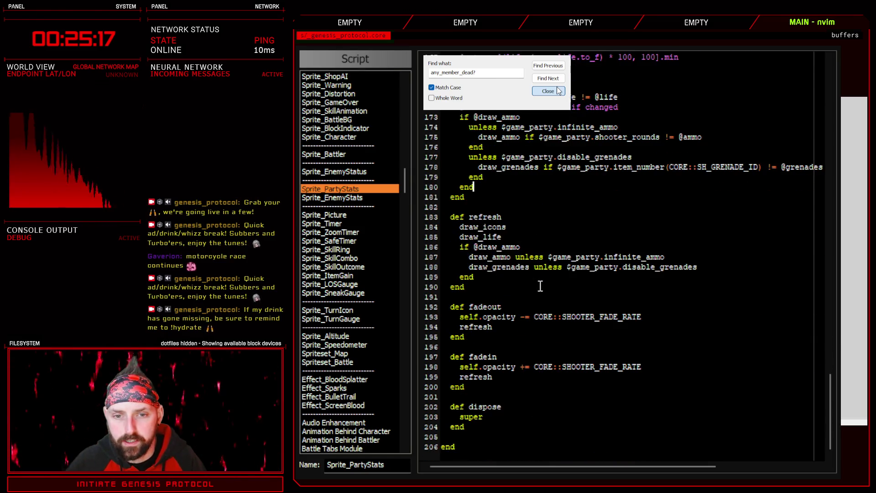
{"action": "scroll", "coordinate": [540, 330], "scroll_direction": "up", "scroll_amount": 6}
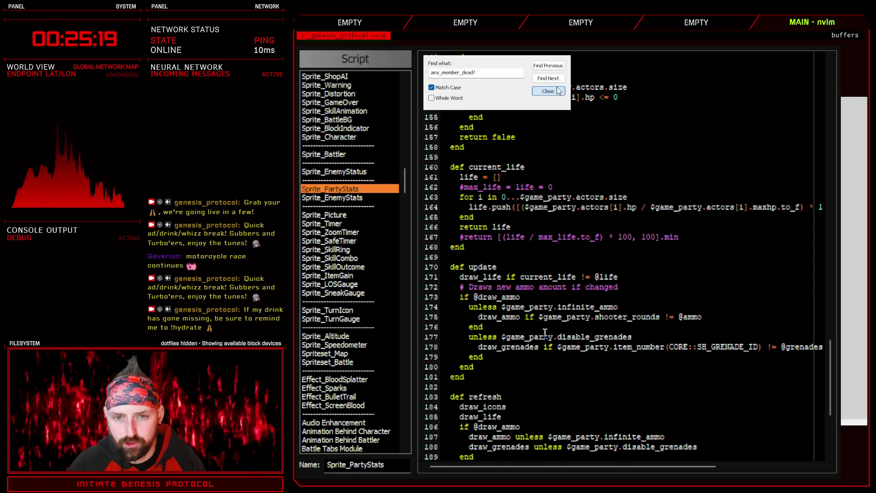
{"action": "scroll", "coordinate": [543, 333], "scroll_direction": "up", "scroll_amount": 8}
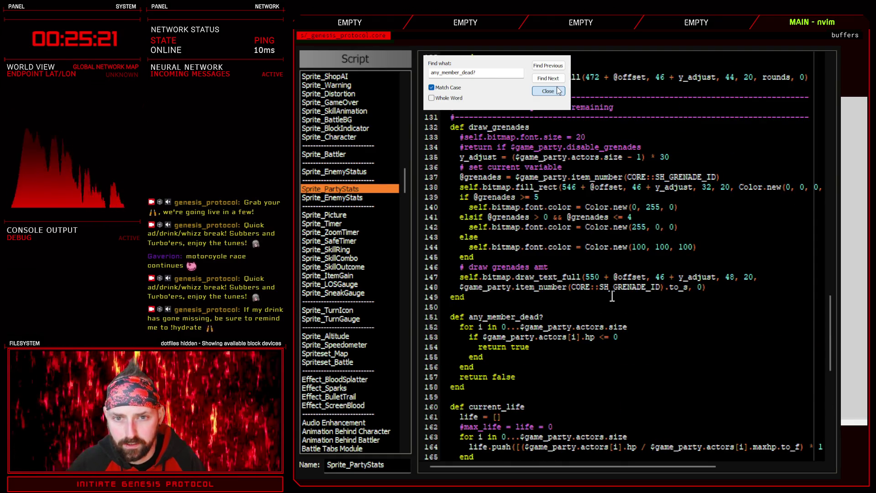
{"action": "scroll", "coordinate": [612, 296], "scroll_direction": "up", "scroll_amount": 8}
{"action": "key", "text": "shift+Down"}
{"action": "key", "text": "shift+Down"}
{"action": "key", "text": "shift+Down"}
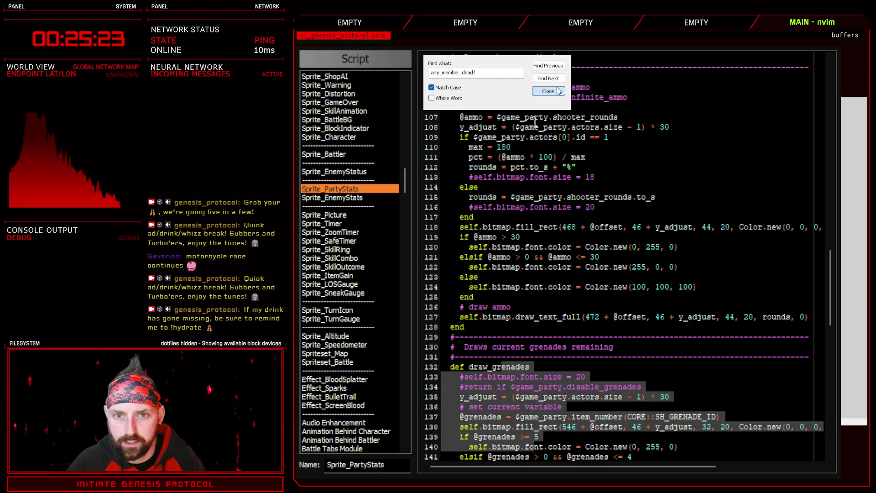
{"action": "scroll", "coordinate": [535, 123], "scroll_direction": "up", "scroll_amount": 20}
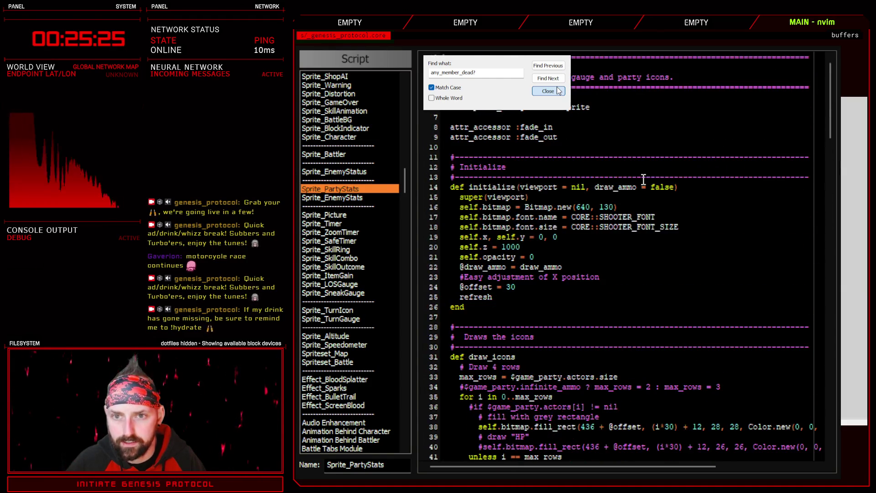
{"action": "left_click_drag", "start_coordinate": [618, 187], "coordinate": [687, 185]}
{"action": "left_click", "coordinate": [710, 189]}
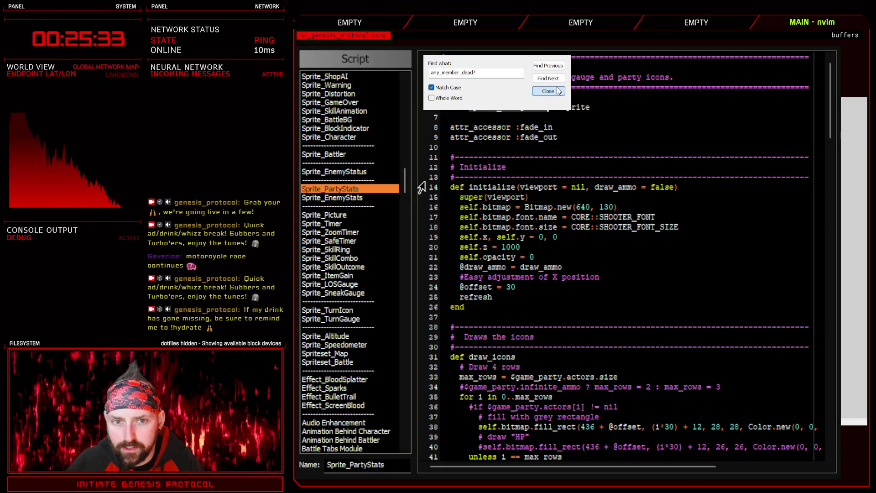
{"action": "left_click_drag", "start_coordinate": [406, 183], "coordinate": [407, 199]}
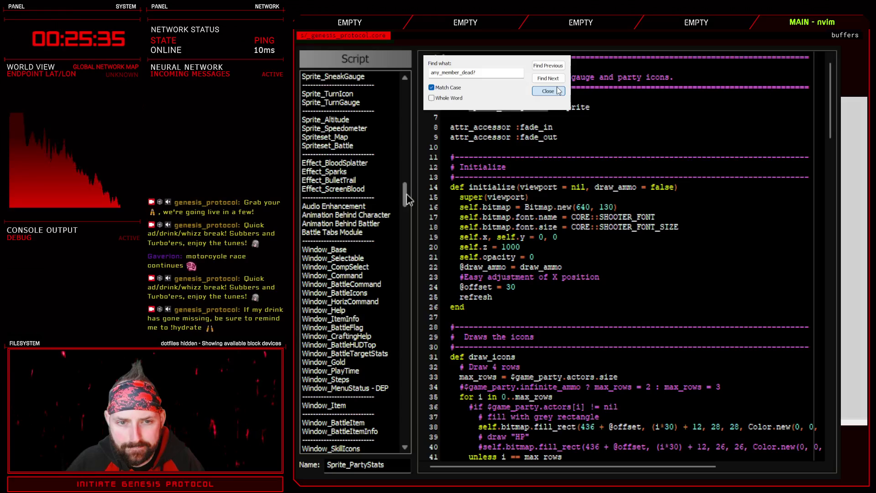
Step: Open the Spriteset_Map script and fix the misspelled '# Chase reticle' comment
{"action": "left_click", "coordinate": [346, 137]}
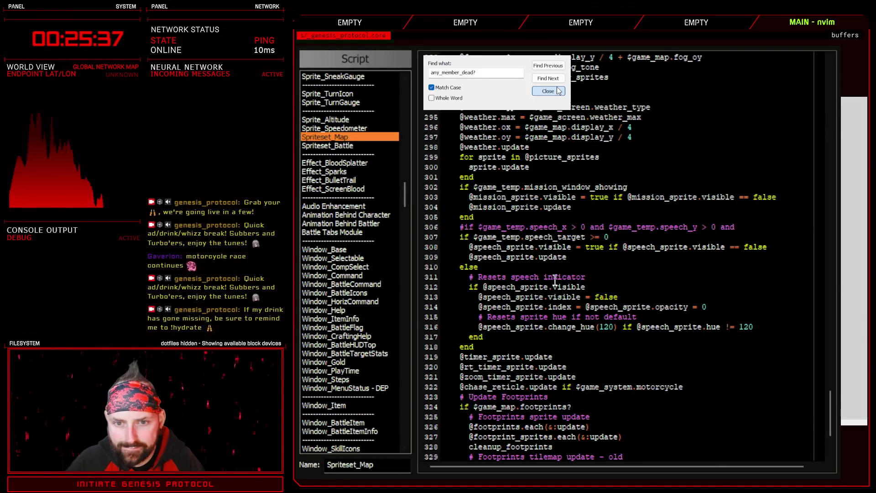
{"action": "scroll", "coordinate": [555, 281], "scroll_direction": "up", "scroll_amount": 20}
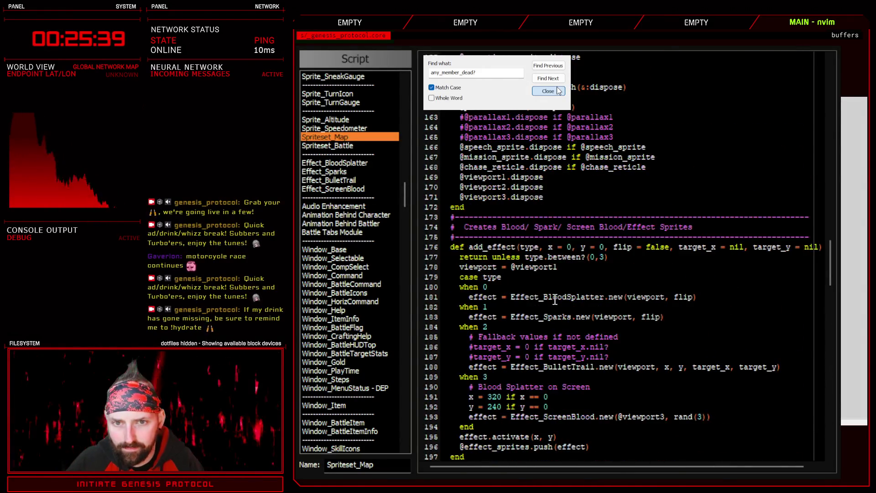
{"action": "scroll", "coordinate": [555, 300], "scroll_direction": "up", "scroll_amount": 8}
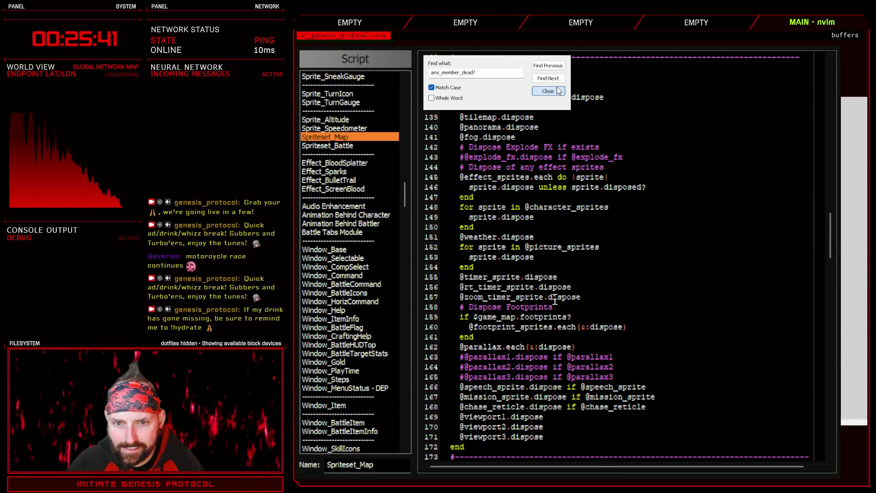
{"action": "scroll", "coordinate": [555, 300], "scroll_direction": "up", "scroll_amount": 20}
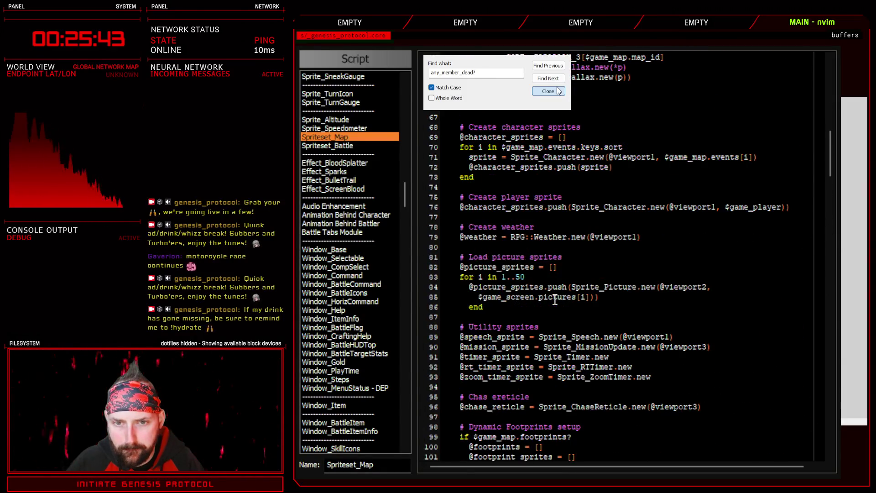
{"action": "scroll", "coordinate": [555, 300], "scroll_direction": "down", "scroll_amount": 4}
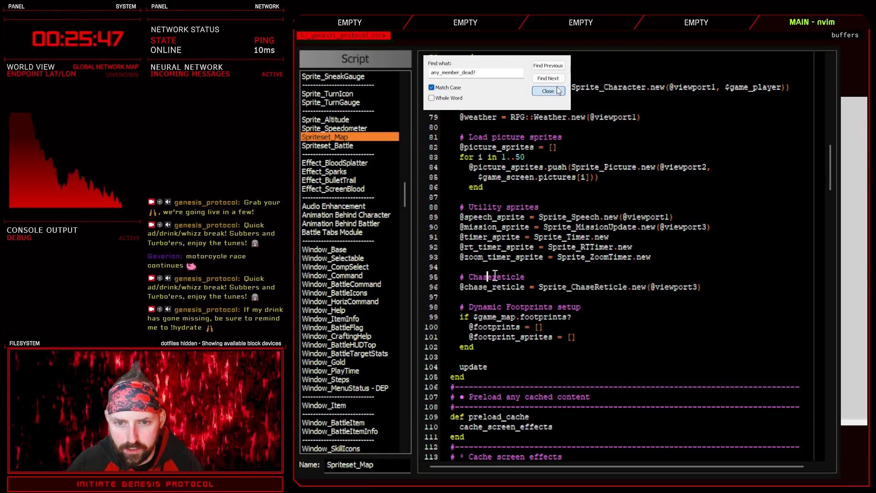
{"action": "left_click", "coordinate": [542, 280]}
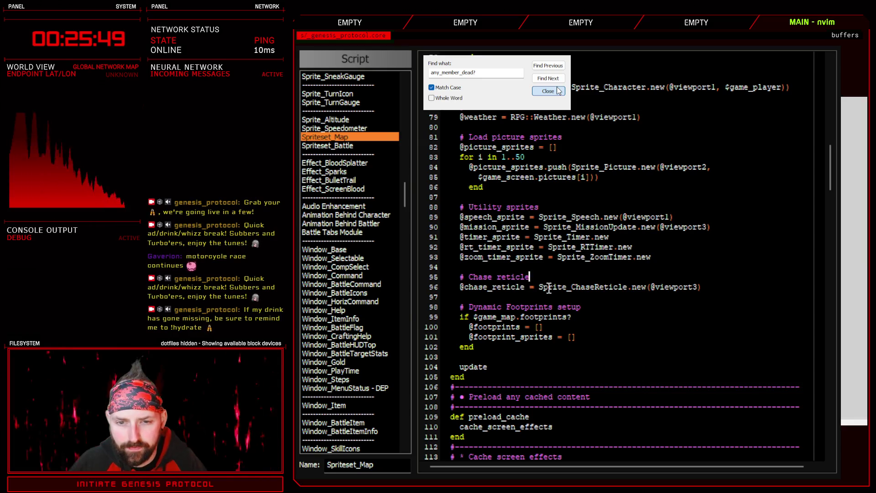
{"action": "left_click", "coordinate": [708, 288]}
{"action": "key", "text": "Return"}
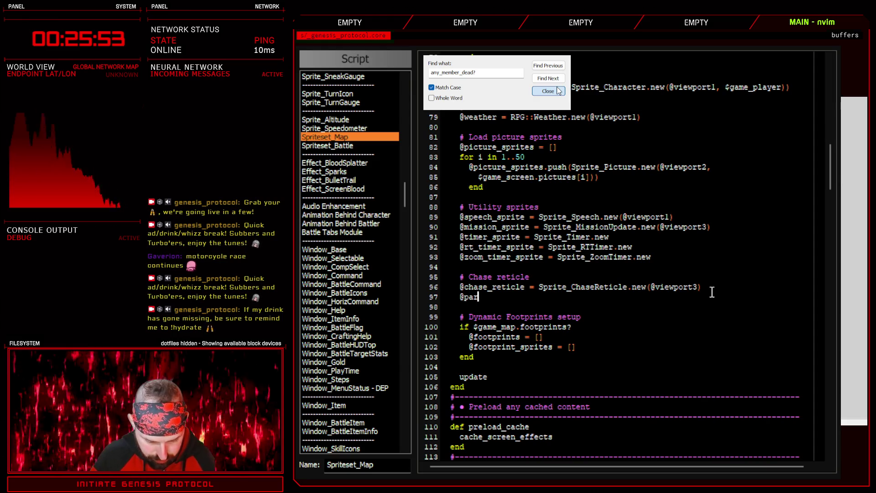
{"action": "type", "text": "ty_stats = "}
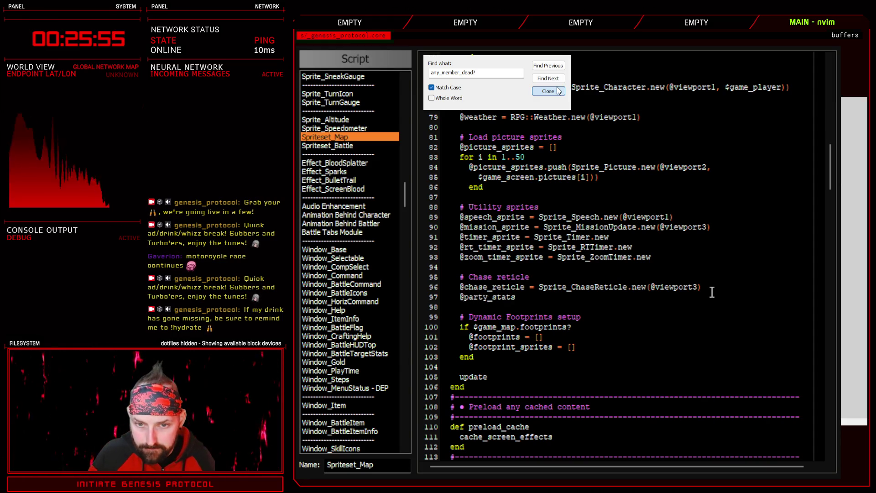
{"action": "type", "text": "Sprite_PartyStats.new("}
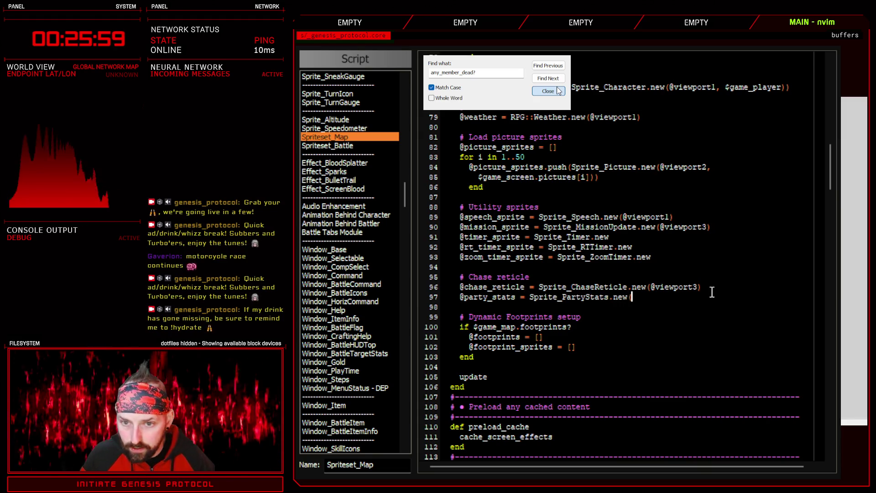
{"action": "key", "text": "BackSpace"}
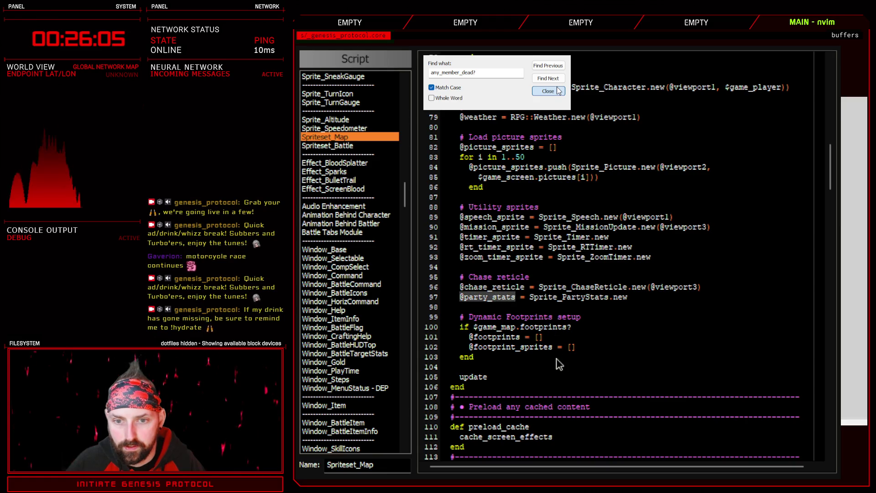
{"action": "scroll", "coordinate": [562, 364], "scroll_direction": "down", "scroll_amount": 14}
{"action": "scroll", "coordinate": [553, 299], "scroll_direction": "down", "scroll_amount": 6}
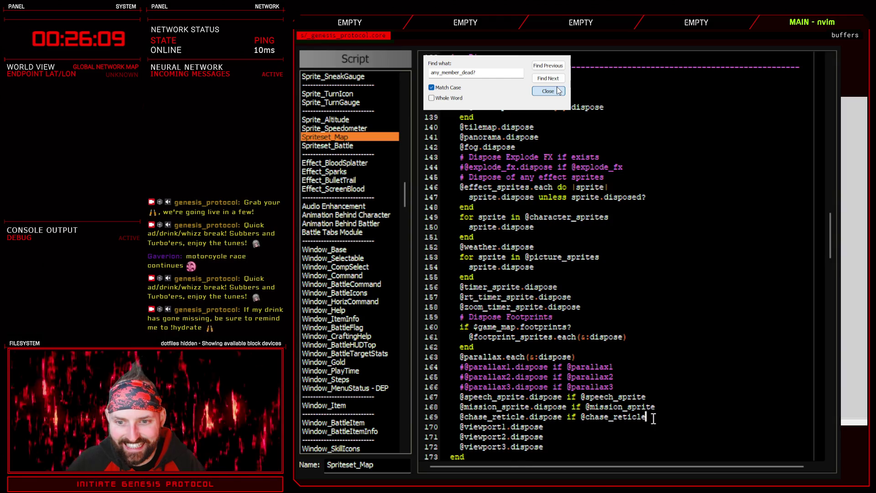
{"action": "key", "text": "Return"}
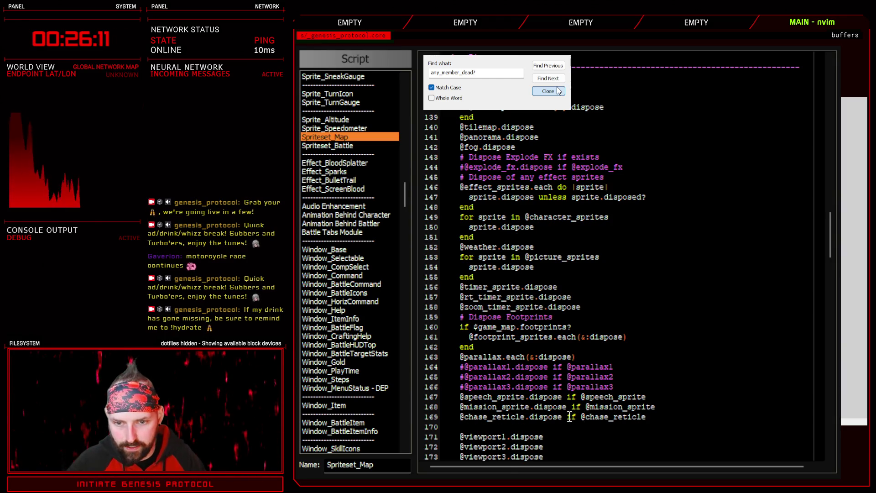
{"action": "left_click", "coordinate": [566, 417]}
{"action": "key", "text": "Return"}
{"action": "scroll", "coordinate": [599, 400], "scroll_direction": "down", "scroll_amount": 2}
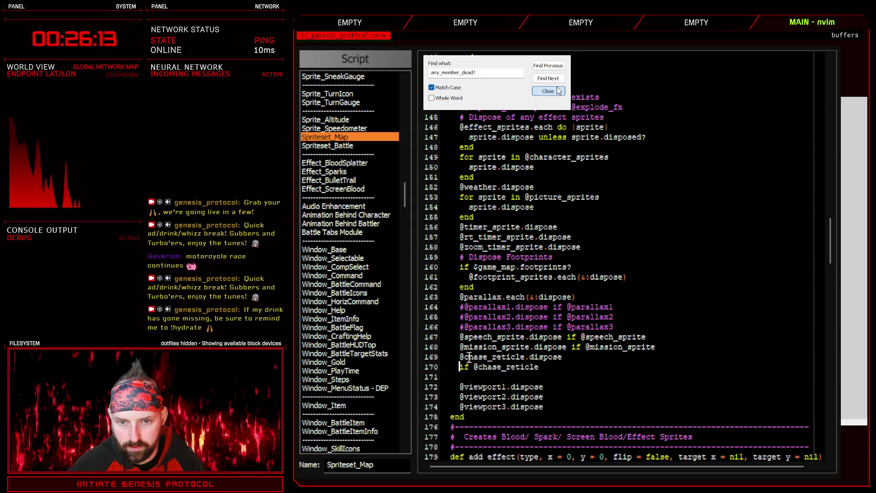
{"action": "mouse_move", "coordinate": [459, 356]}
{"action": "left_mouse_down"}
{"action": "mouse_move", "coordinate": [566, 357]}
{"action": "mouse_move", "coordinate": [540, 376]}
{"action": "left_mouse_up"}
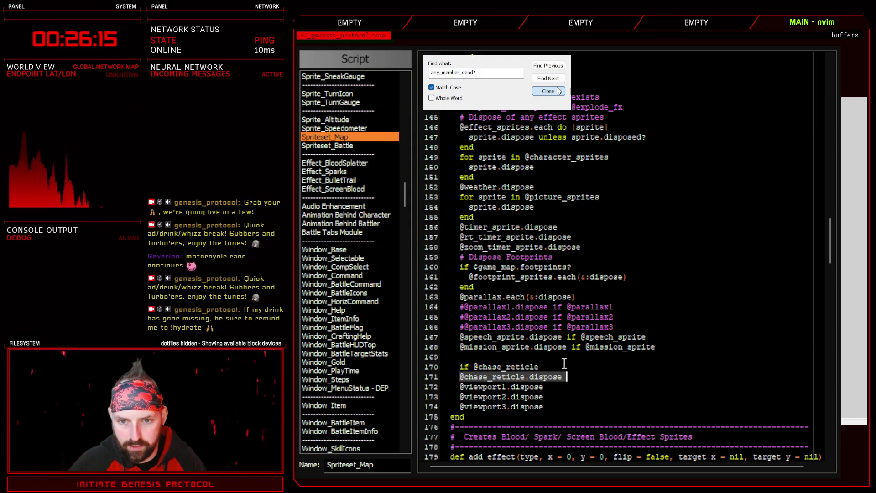
{"action": "left_click", "coordinate": [568, 376]}
{"action": "left_click", "coordinate": [460, 377]}
{"action": "key", "text": "Tab"}
{"action": "left_click", "coordinate": [587, 374]}
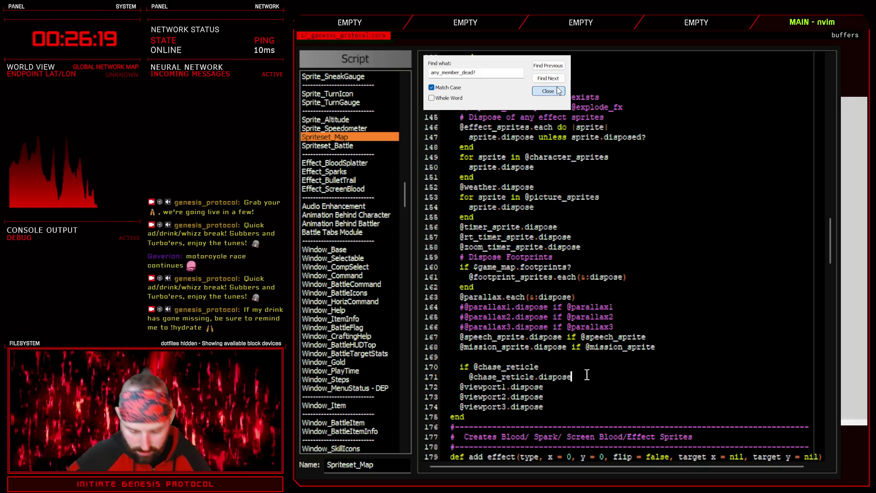
{"action": "key", "text": "Return"}
{"action": "type", "text": "@party_stats.dispo"}
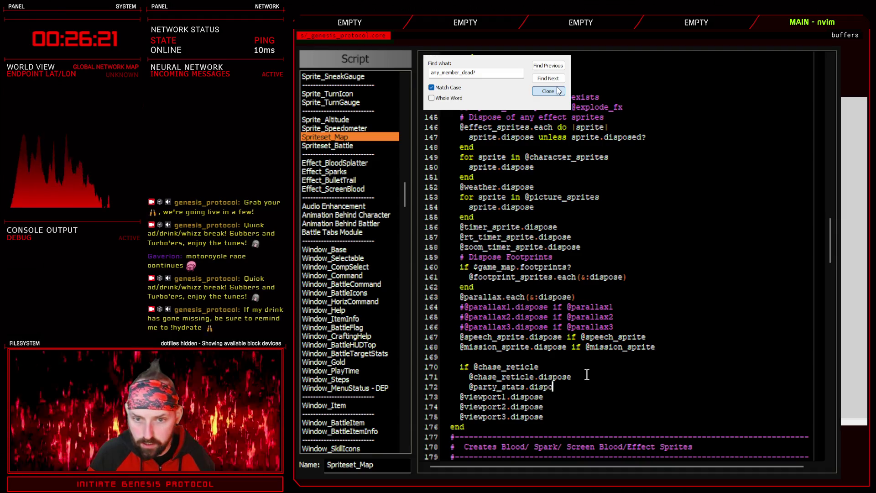
{"action": "type", "text": "se"}
{"action": "key", "text": "Return"}
{"action": "type", "text": "emd"}
{"action": "key", "text": "Return"}
{"action": "key", "text": "BackSpace"}
{"action": "key", "text": "BackSpace"}
{"action": "key", "text": "BackSpace"}
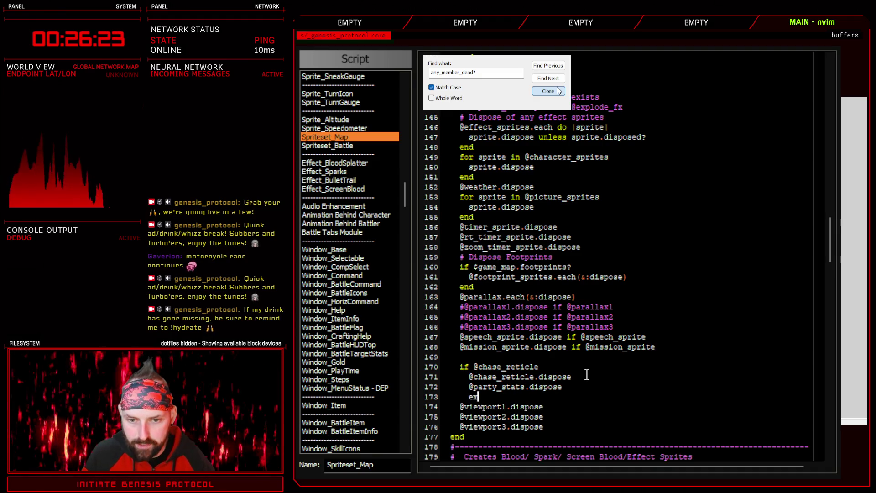
{"action": "type", "text": "nd"}
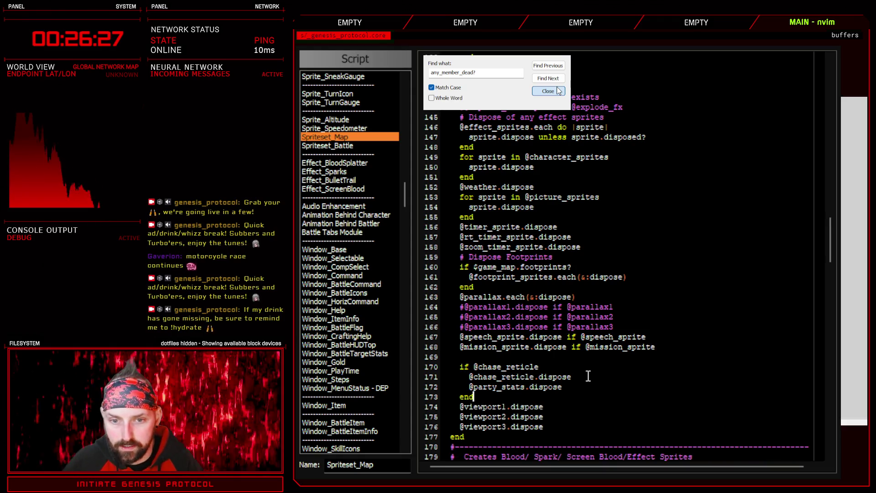
{"action": "key", "text": "Return"}
{"action": "scroll", "coordinate": [577, 406], "scroll_direction": "down", "scroll_amount": 8}
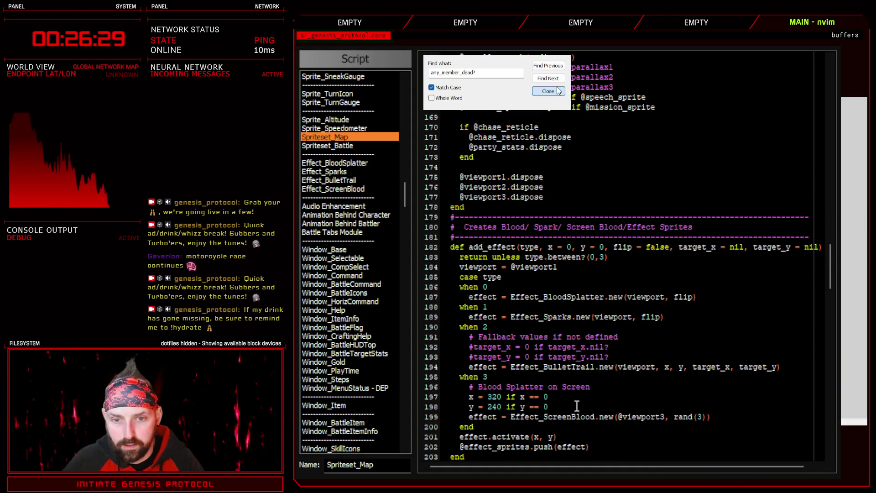
Step: Move the $game_system.motorcycle condition in Spriteset_Map's update onto its own line
{"action": "scroll", "coordinate": [583, 345], "scroll_direction": "down", "scroll_amount": 20}
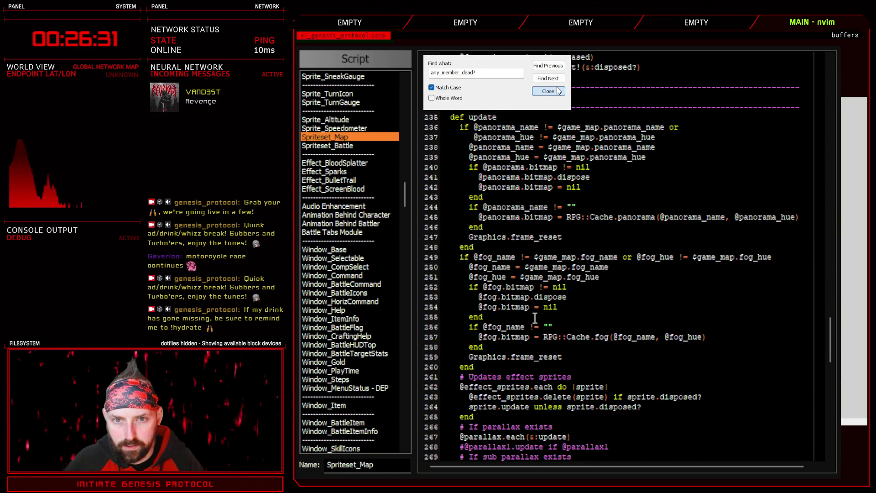
{"action": "scroll", "coordinate": [535, 318], "scroll_direction": "down", "scroll_amount": 5}
{"action": "scroll", "coordinate": [518, 356], "scroll_direction": "down", "scroll_amount": 5}
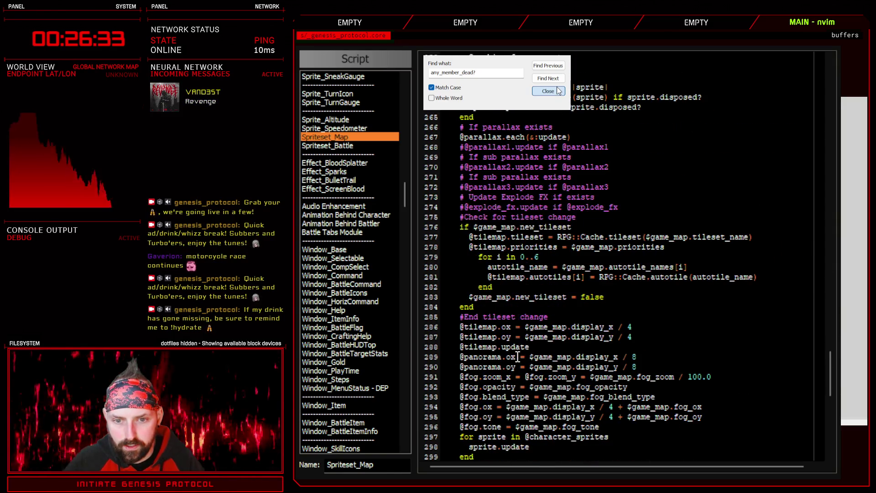
{"action": "scroll", "coordinate": [536, 340], "scroll_direction": "up", "scroll_amount": 4}
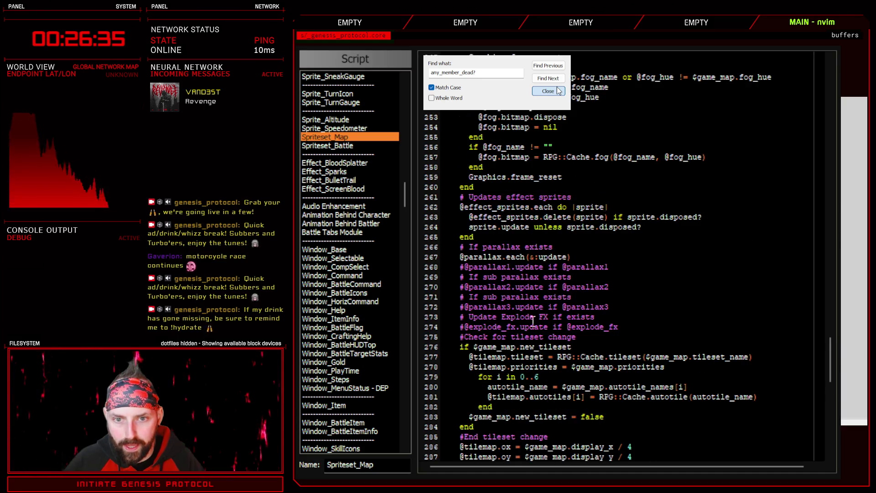
{"action": "scroll", "coordinate": [510, 206], "scroll_direction": "up", "scroll_amount": 2}
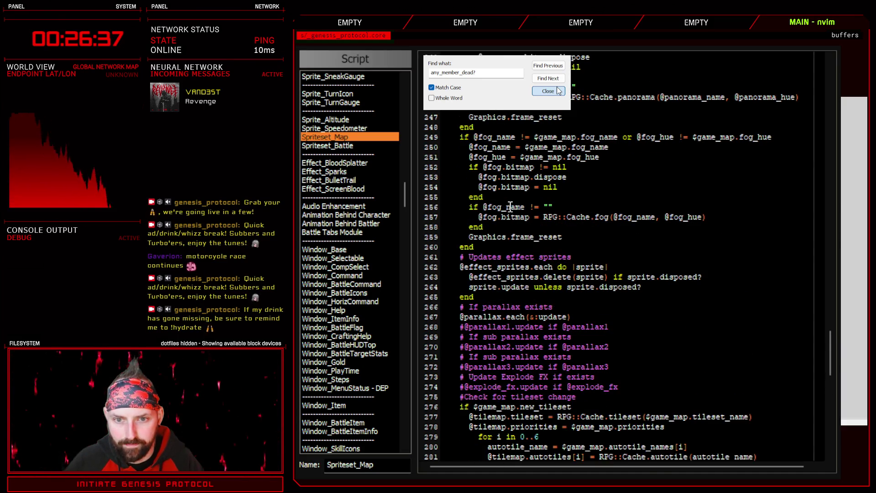
{"action": "scroll", "coordinate": [510, 237], "scroll_direction": "up", "scroll_amount": 2}
{"action": "scroll", "coordinate": [510, 238], "scroll_direction": "down", "scroll_amount": 4}
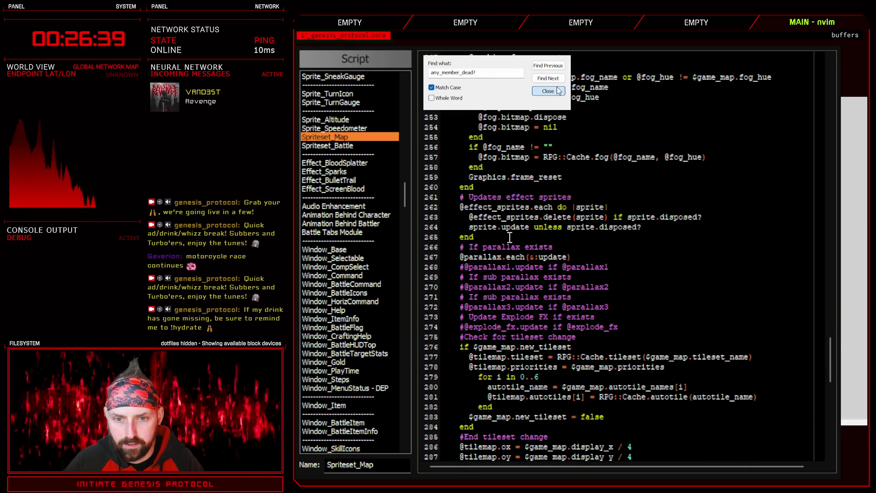
{"action": "scroll", "coordinate": [509, 238], "scroll_direction": "down", "scroll_amount": 6}
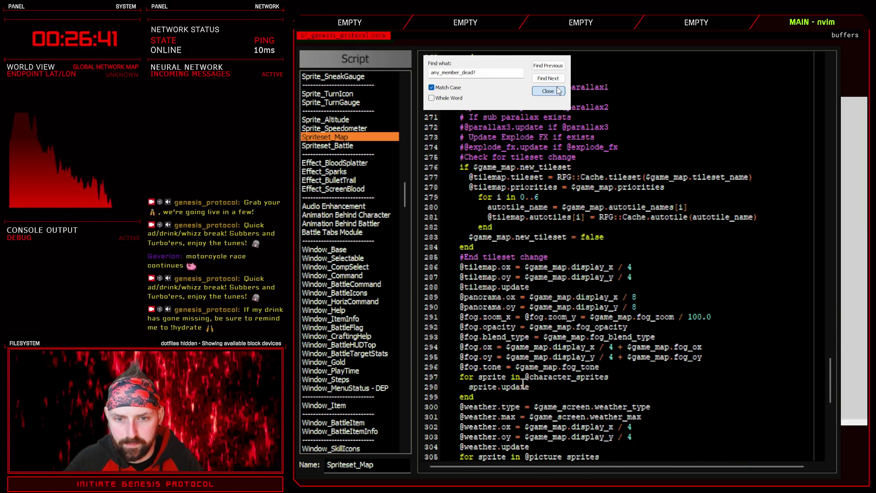
{"action": "scroll", "coordinate": [523, 386], "scroll_direction": "down", "scroll_amount": 6}
{"action": "scroll", "coordinate": [538, 305], "scroll_direction": "down", "scroll_amount": 4}
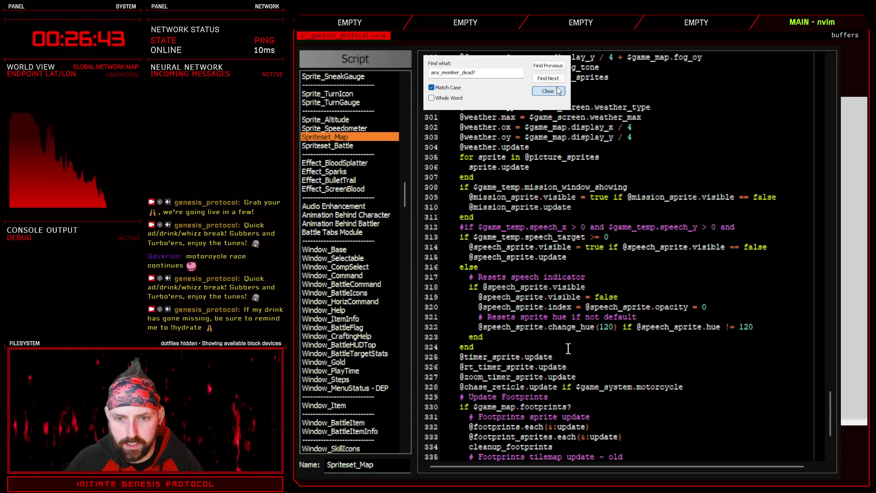
{"action": "scroll", "coordinate": [561, 351], "scroll_direction": "down", "scroll_amount": 2}
{"action": "left_click", "coordinate": [563, 326]}
{"action": "key", "text": "Return"}
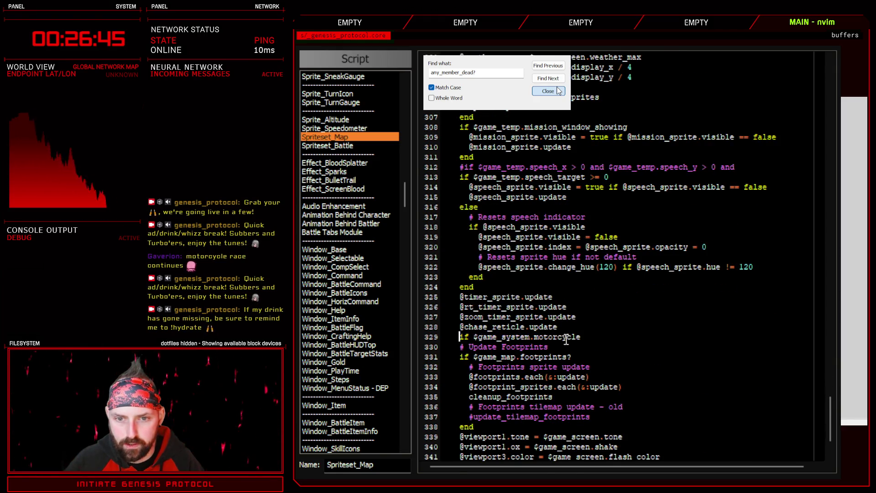
{"action": "left_click", "coordinate": [578, 336]}
{"action": "key", "text": "Return"}
{"action": "mouse_move", "coordinate": [460, 327]}
{"action": "left_mouse_down"}
{"action": "mouse_move", "coordinate": [564, 328]}
{"action": "mouse_move", "coordinate": [469, 347]}
{"action": "left_mouse_up"}
{"action": "left_click", "coordinate": [588, 348]}
{"action": "key", "text": "Return"}
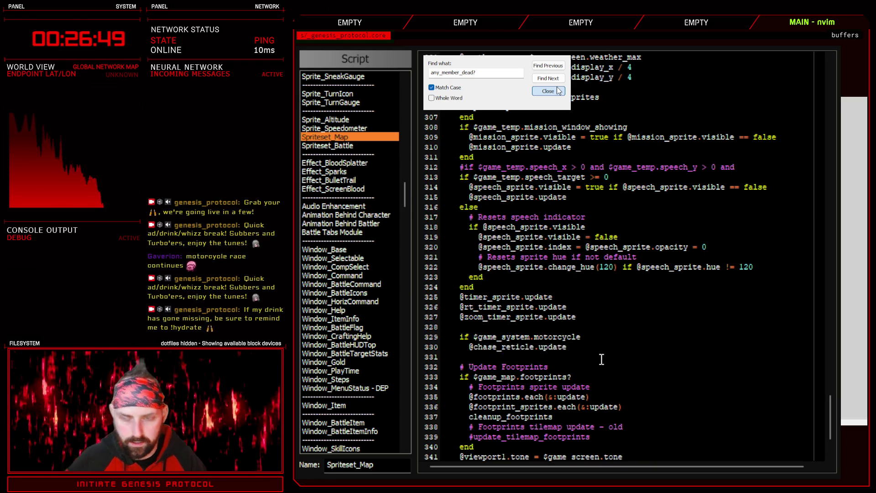
{"action": "type", "text": "@party_stats.update"}
{"action": "key", "text": "Return"}
{"action": "type", "text": "end"}
{"action": "key", "text": "Return"}
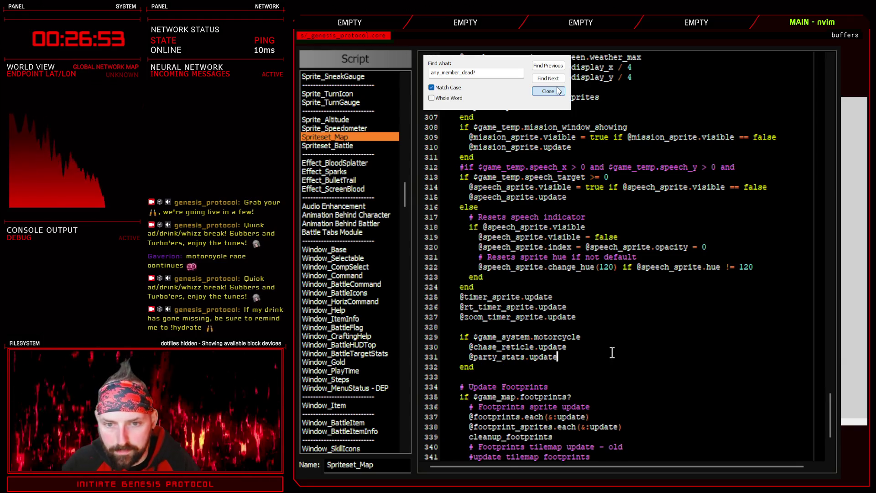
{"action": "scroll", "coordinate": [611, 358], "scroll_direction": "down", "scroll_amount": 4}
{"action": "left_click", "coordinate": [748, 485]}
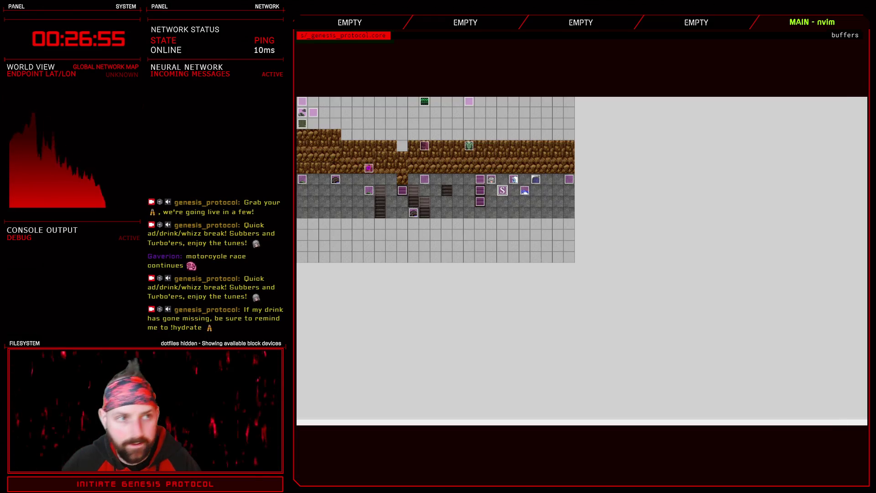
Step: Save the changes to GENESIS Protocol and playtest the game from its title menu
{"action": "key", "text": "alt+F4"}
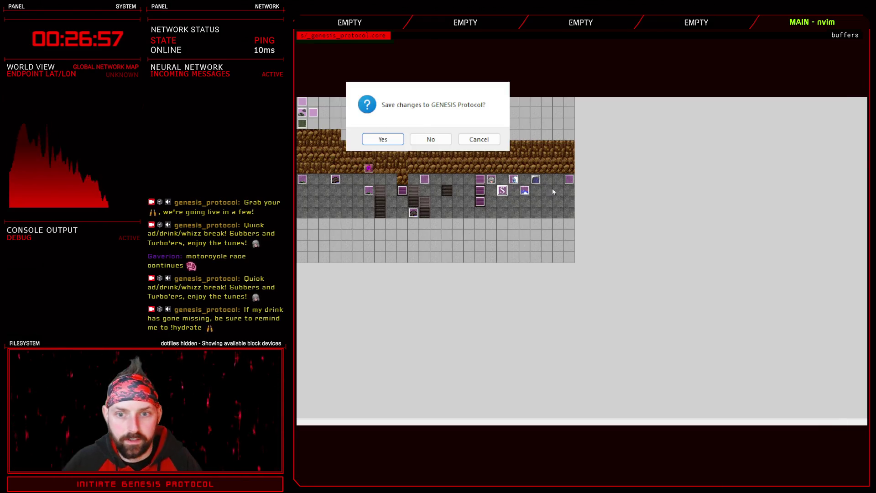
{"action": "left_click", "coordinate": [444, 139]}
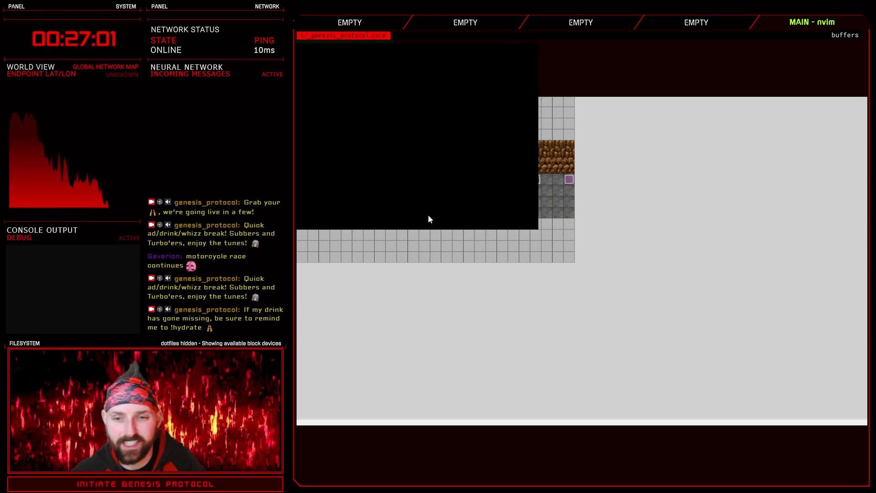
{"action": "key", "text": "Return"}
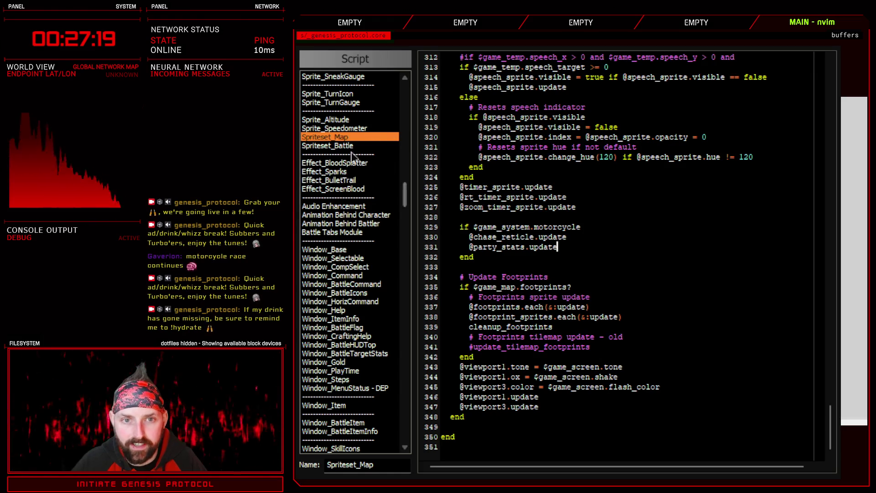
Step: Open Sprite_PartyStats from the script list and scroll through its code
{"action": "scroll", "coordinate": [384, 192], "scroll_direction": "up", "scroll_amount": 6}
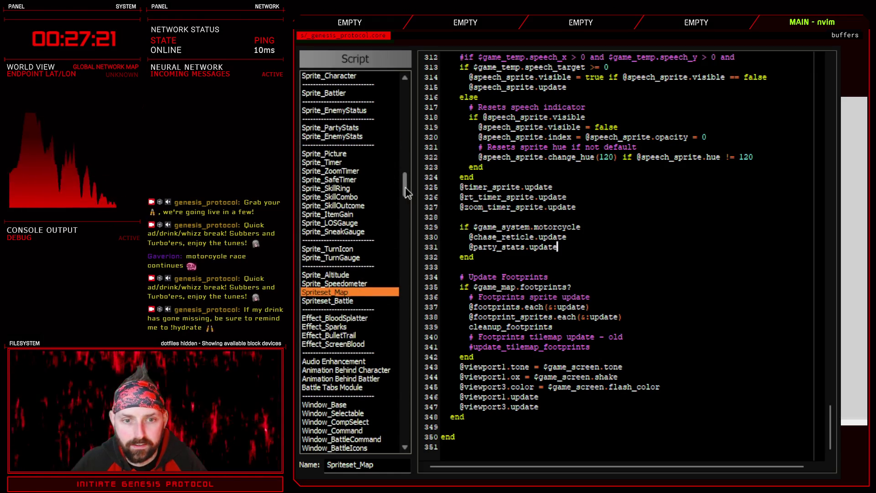
{"action": "scroll", "coordinate": [406, 193], "scroll_direction": "down", "scroll_amount": 1}
{"action": "left_click_drag", "start_coordinate": [406, 191], "coordinate": [403, 171]}
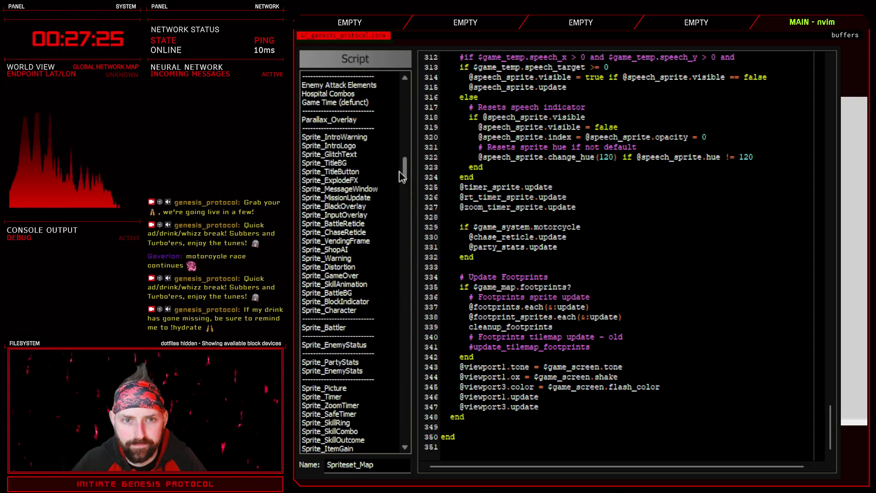
{"action": "scroll", "coordinate": [352, 274], "scroll_direction": "down", "scroll_amount": 4}
{"action": "left_click", "coordinate": [347, 258]}
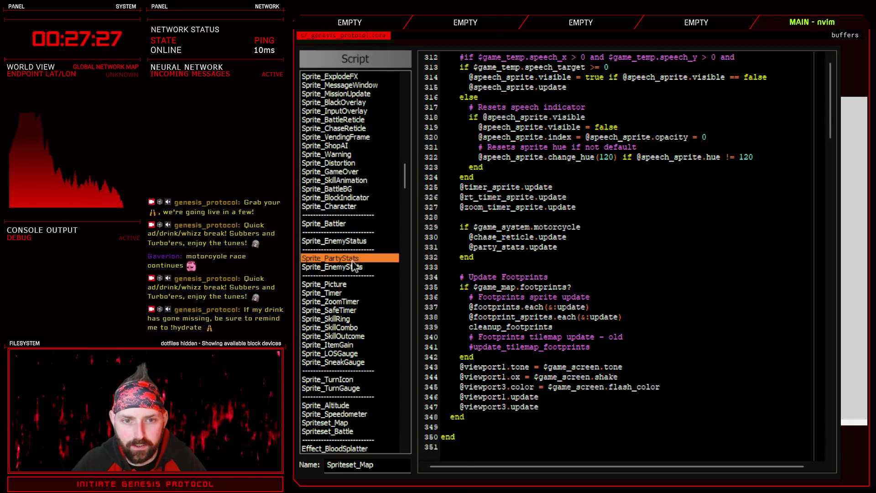
{"action": "scroll", "coordinate": [545, 349], "scroll_direction": "up", "scroll_amount": 12}
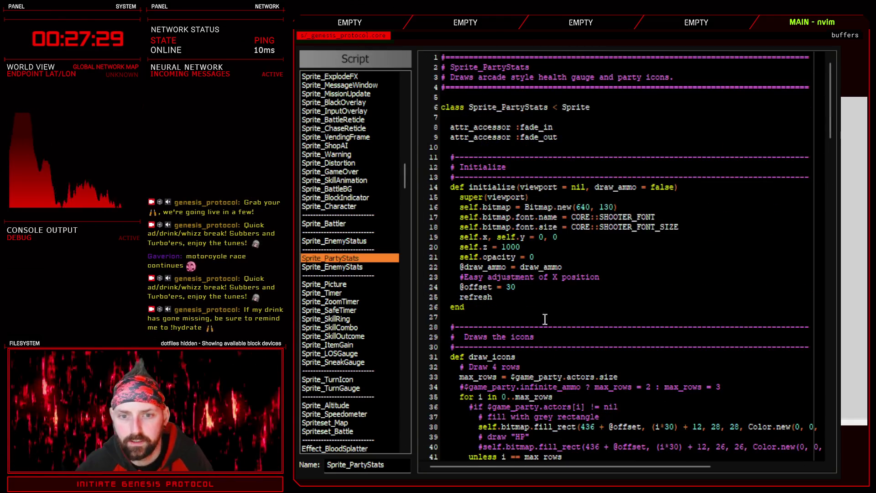
{"action": "scroll", "coordinate": [590, 310], "scroll_direction": "down", "scroll_amount": 20}
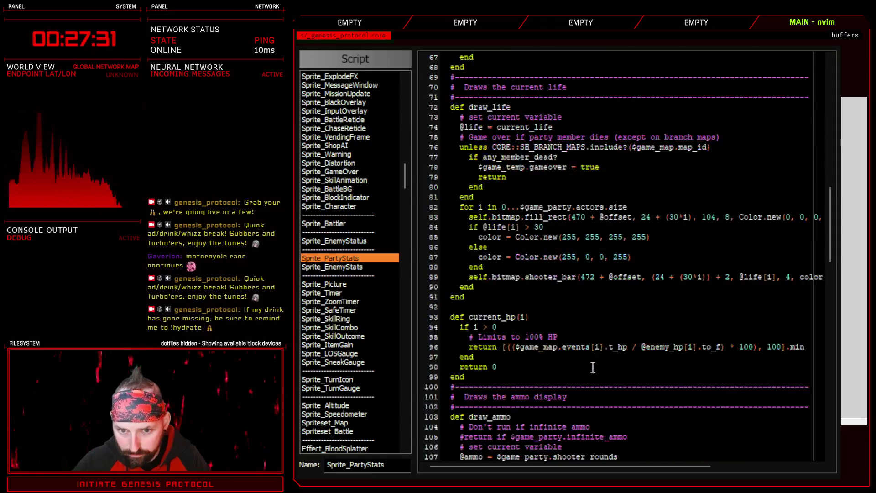
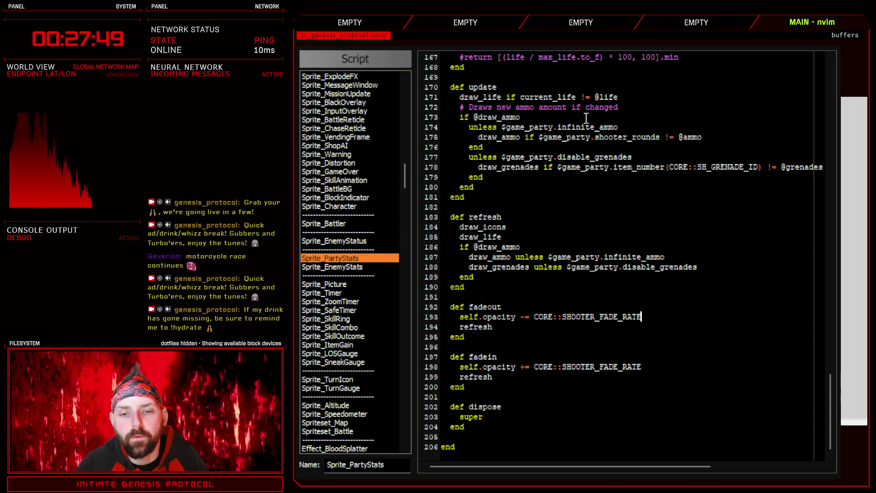
Step: Change Sprite_PartyStats' initial self.opacity on line 21 from 0 to 255 and close the Script Editor
{"action": "scroll", "coordinate": [589, 137], "scroll_direction": "up", "scroll_amount": 20}
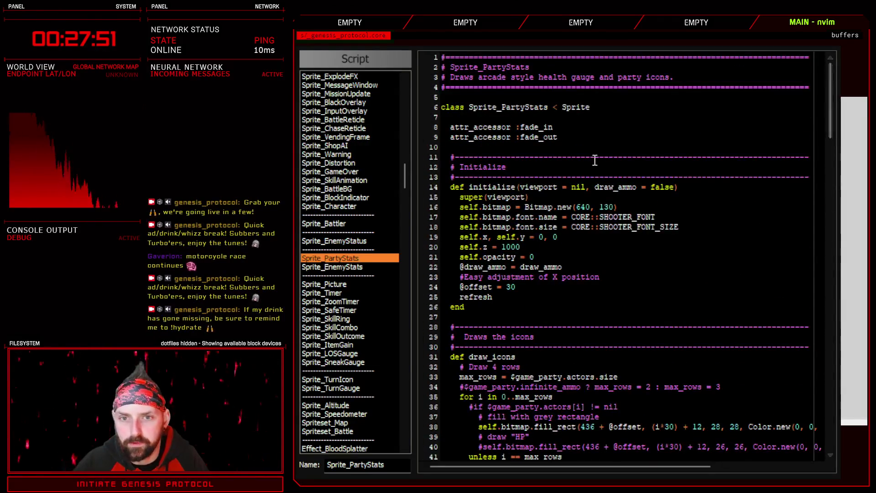
{"action": "type", "text": "255"}
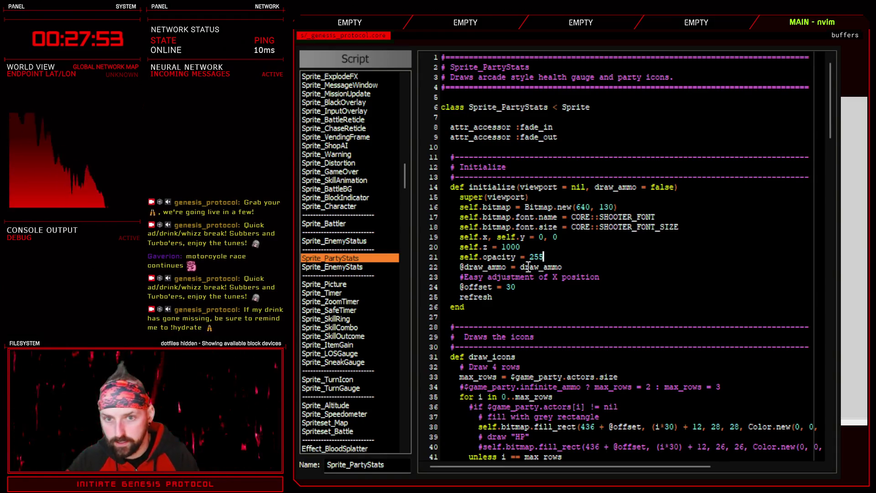
{"action": "key", "text": "F12"}
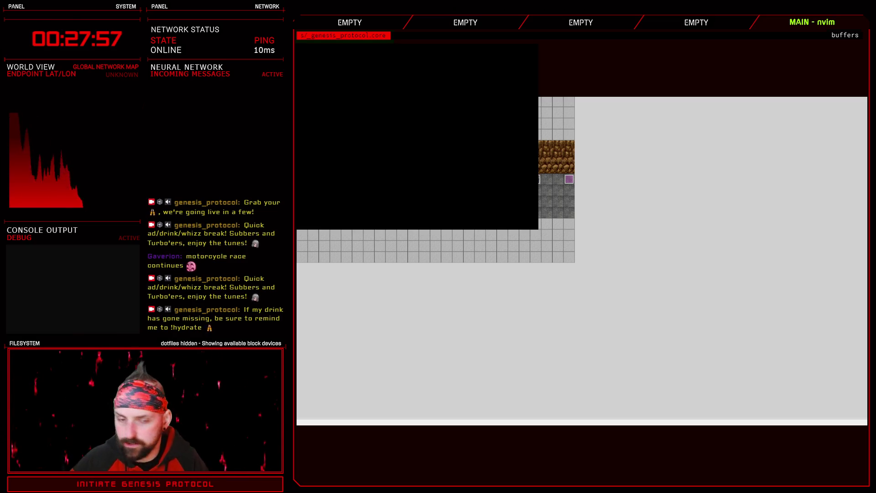
Step: Playtest chapter 07 Motorcycle Chase to view the party-stats portraits, then quit to title
{"action": "key", "text": "Return"}
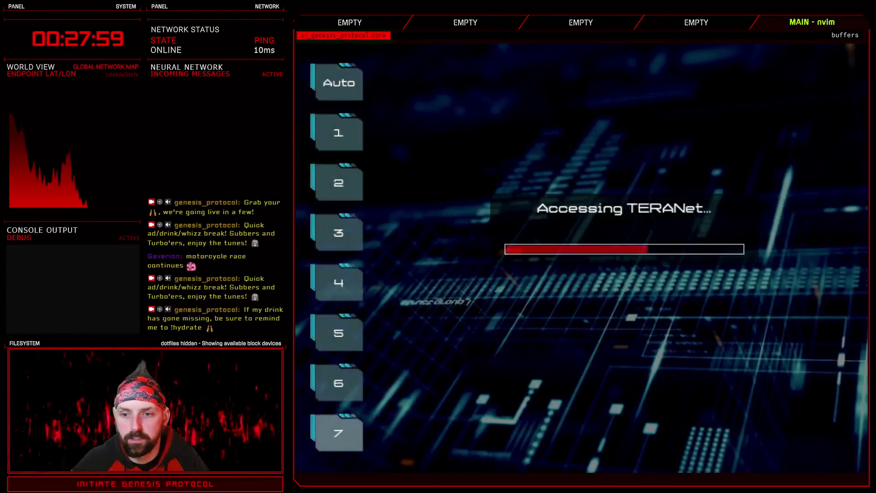
{"action": "key", "text": "Return"}
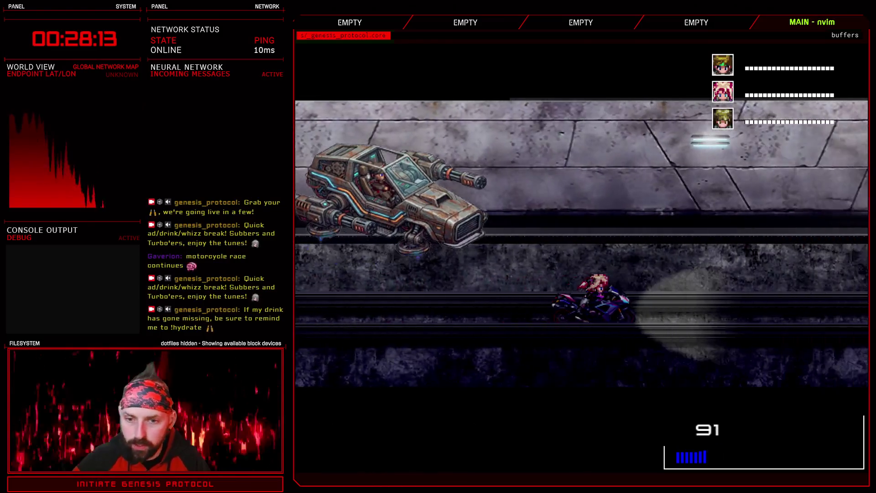
{"action": "key", "text": "Escape"}
{"action": "key", "text": "Up"}
{"action": "key", "text": "Return"}
{"action": "key", "text": "Return"}
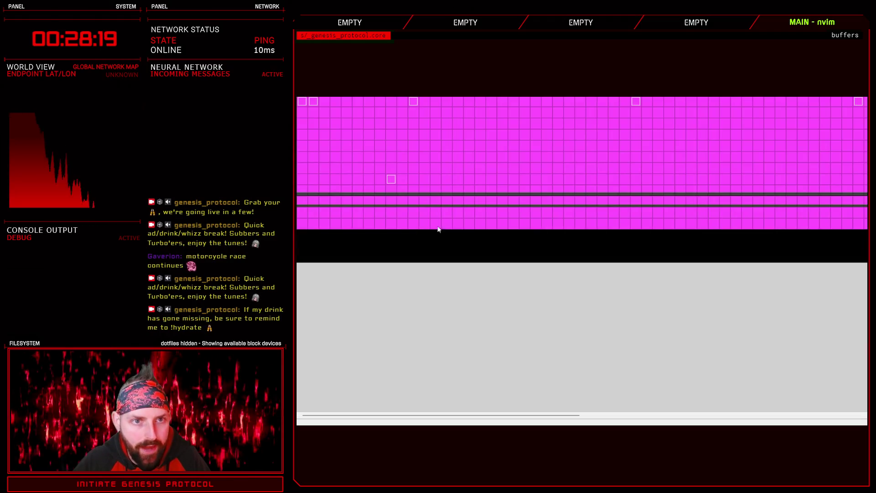
Step: In event EV015, add Change Party Member commands removing Kivos and Rane
{"action": "double_click", "coordinate": [632, 203]}
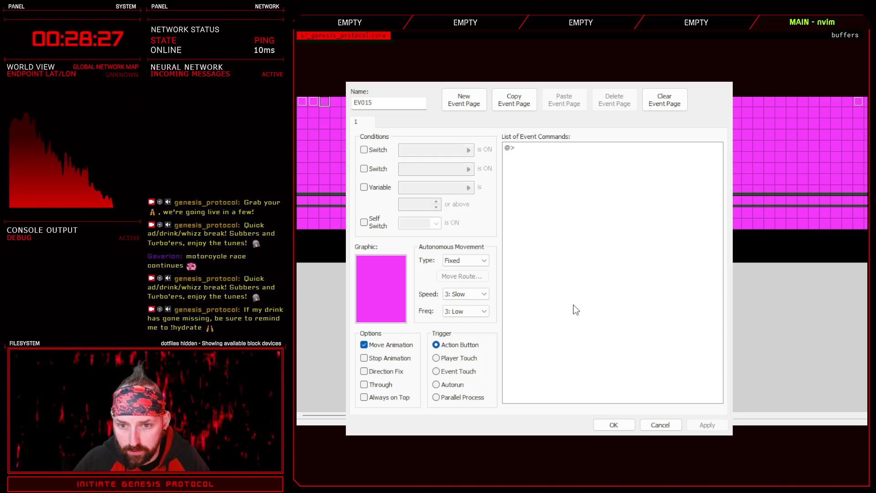
{"action": "key", "text": "ctrl+v"}
{"action": "left_click", "coordinate": [574, 150]}
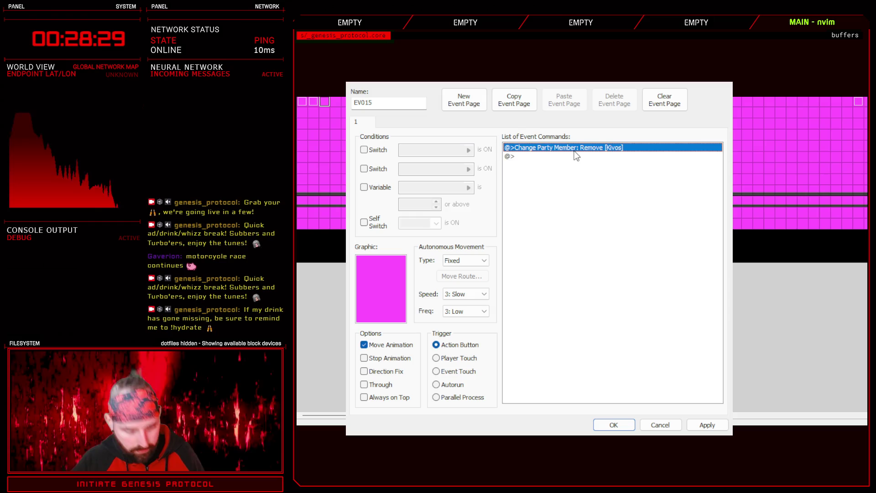
{"action": "key", "text": "ctrl+v"}
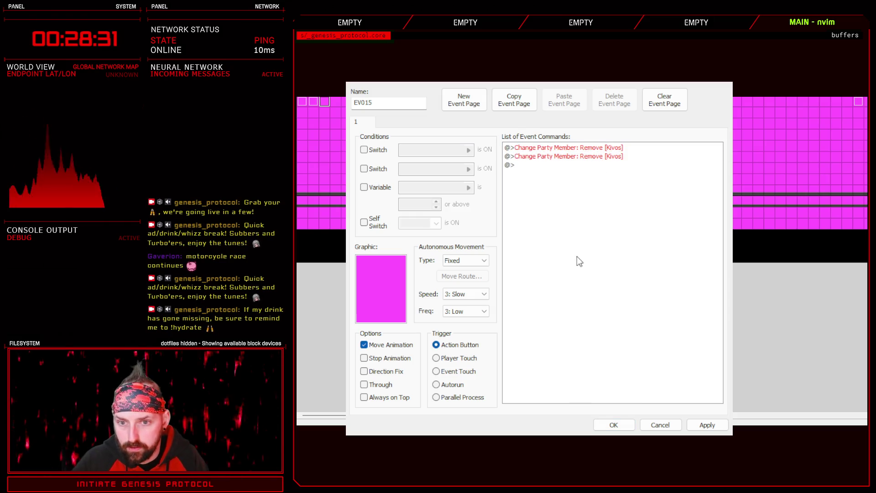
{"action": "key", "text": "Delete"}
{"action": "key", "text": "ctrl+v"}
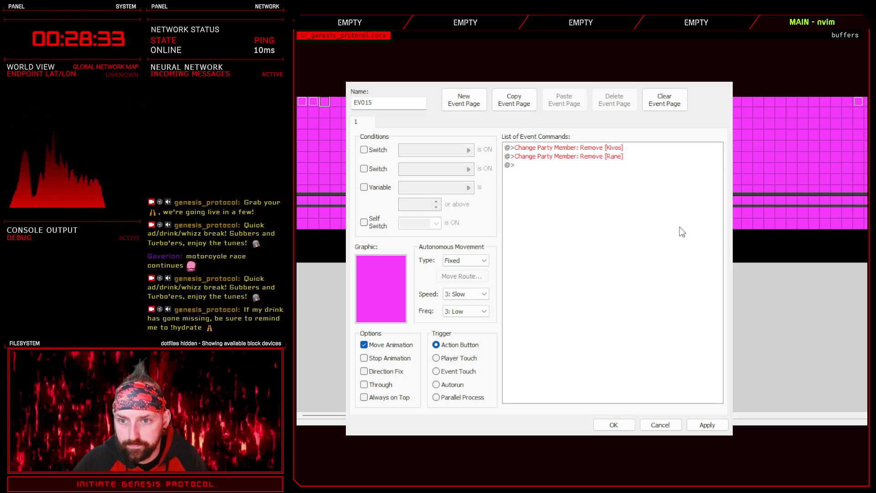
Step: Replace the self switch command with Erase Event, set the trigger to Autorun, and save EV015
{"action": "key", "text": "Return"}
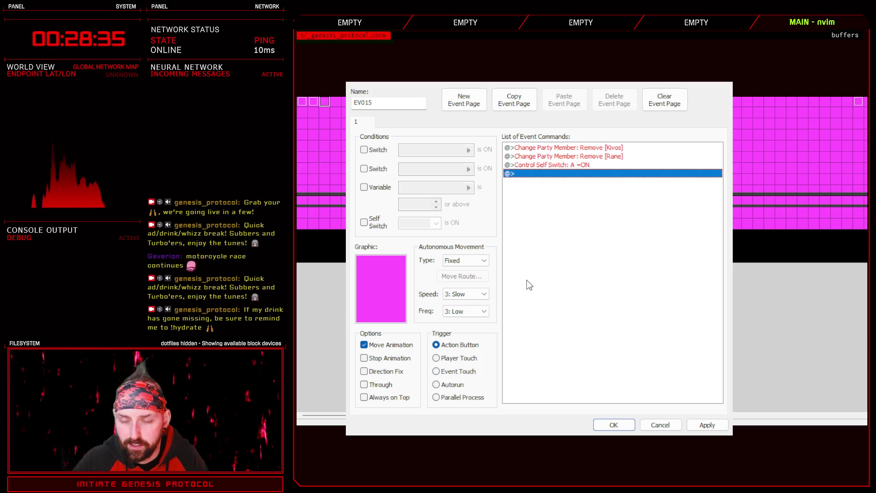
{"action": "left_click", "coordinate": [578, 166]}
{"action": "key", "text": "Delete"}
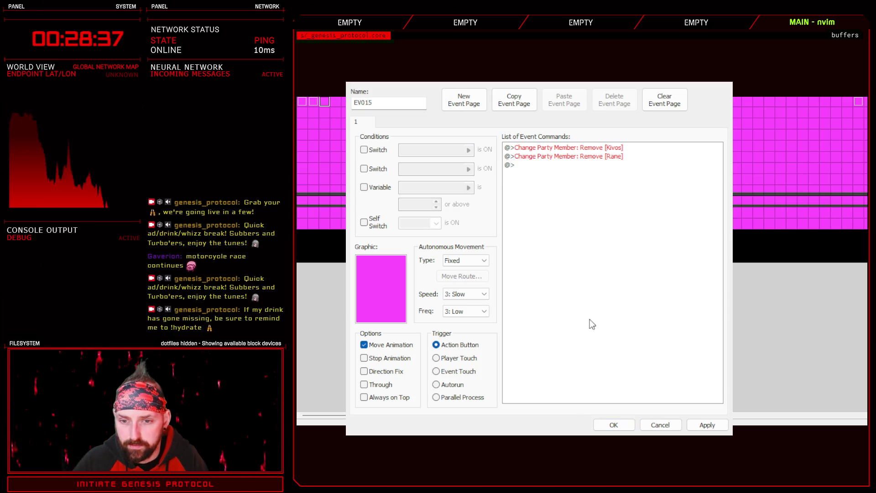
{"action": "key", "text": "Return"}
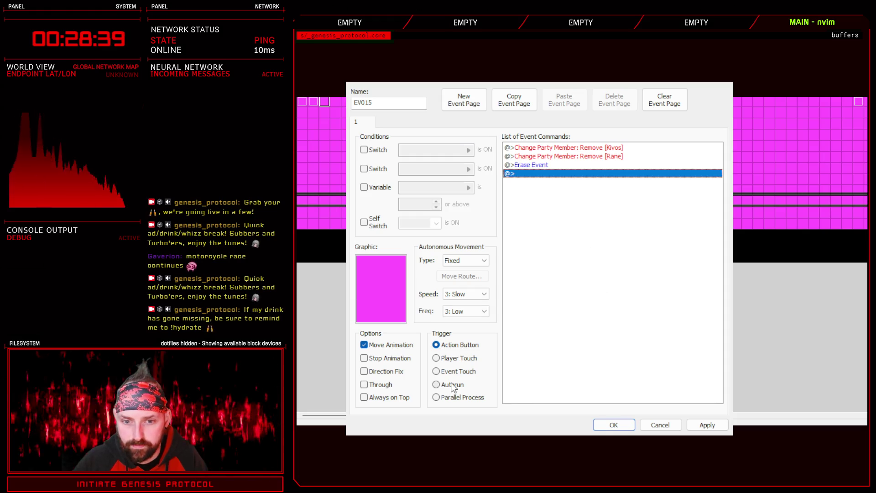
{"action": "left_click", "coordinate": [453, 386]}
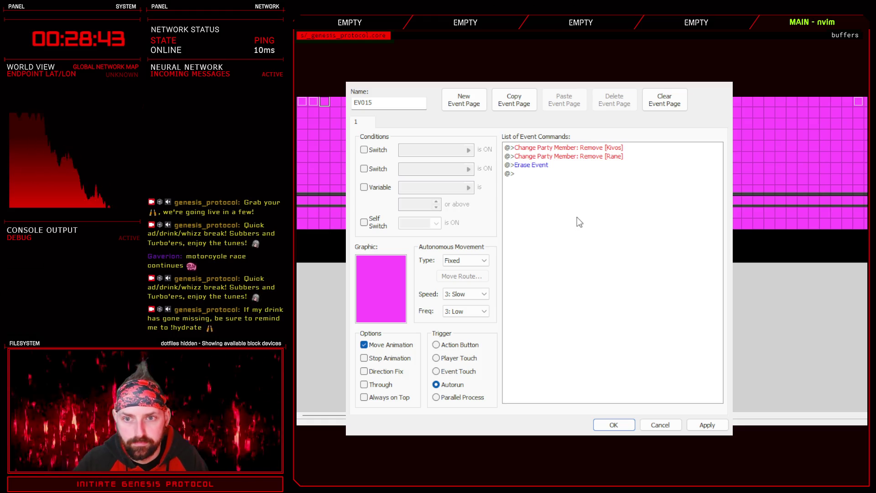
{"action": "left_click", "coordinate": [613, 424]}
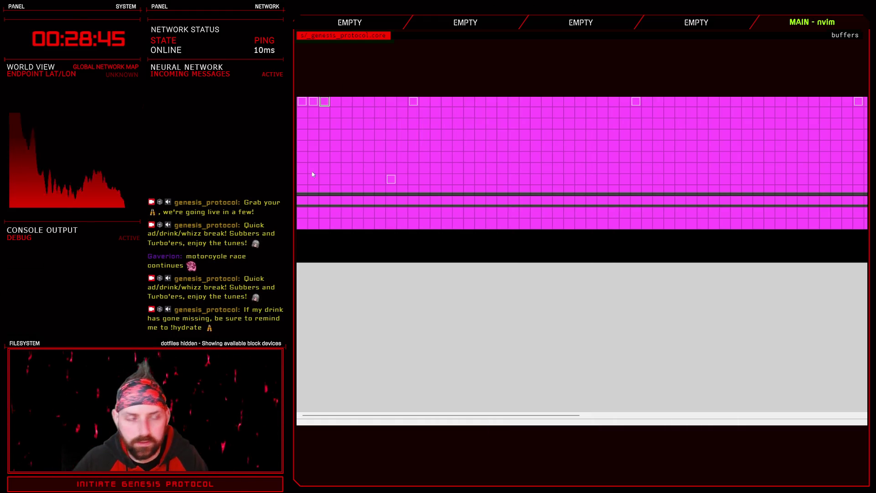
{"action": "key", "text": "F9"}
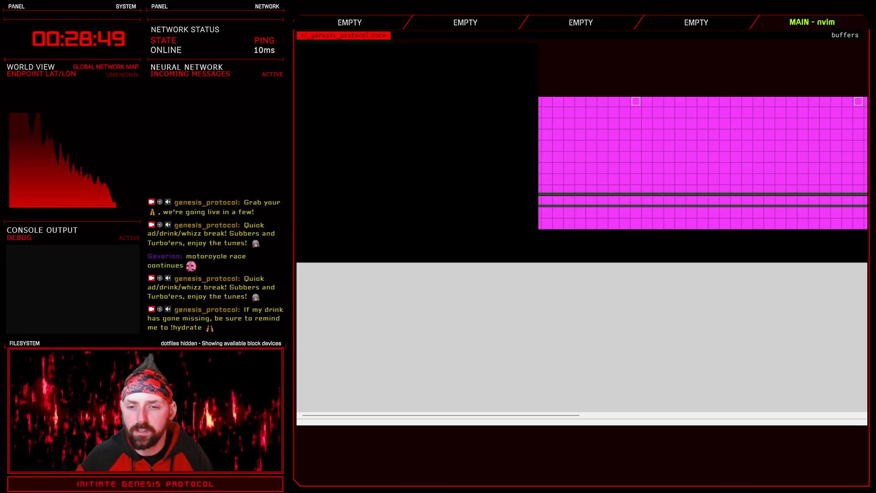
{"action": "key", "text": "Return"}
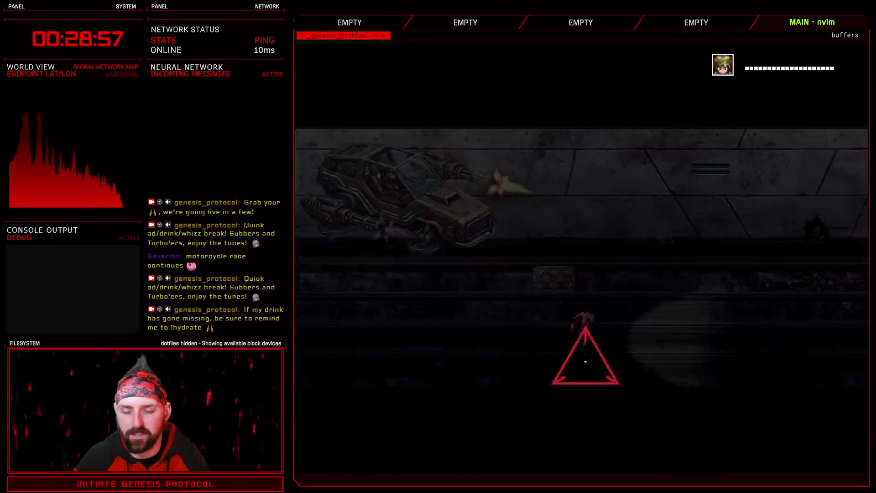
{"action": "key", "text": "Down"}
{"action": "key", "text": "Down"}
{"action": "key", "text": "Return"}
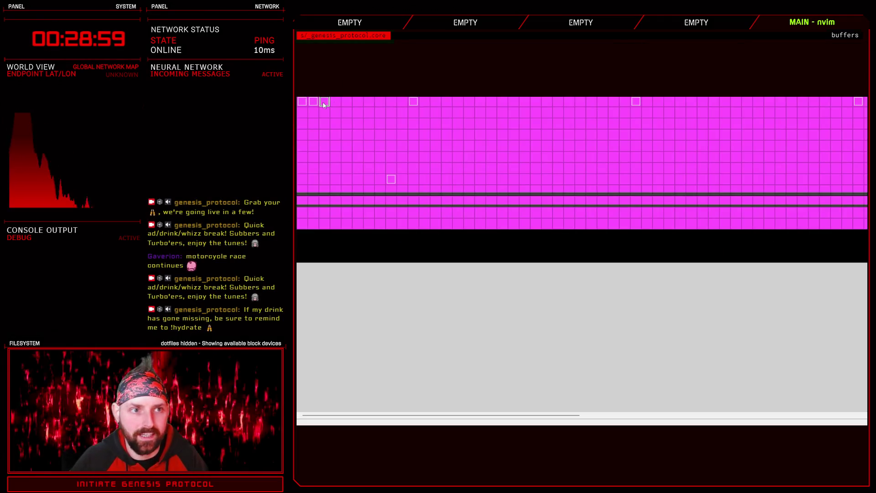
{"action": "double_click", "coordinate": [676, 192]}
Step: Cut the two Kivos and Rane party-removal commands out of EV015
{"action": "left_click_drag", "start_coordinate": [603, 156], "coordinate": [603, 148]}
{"action": "key", "text": "Delete"}
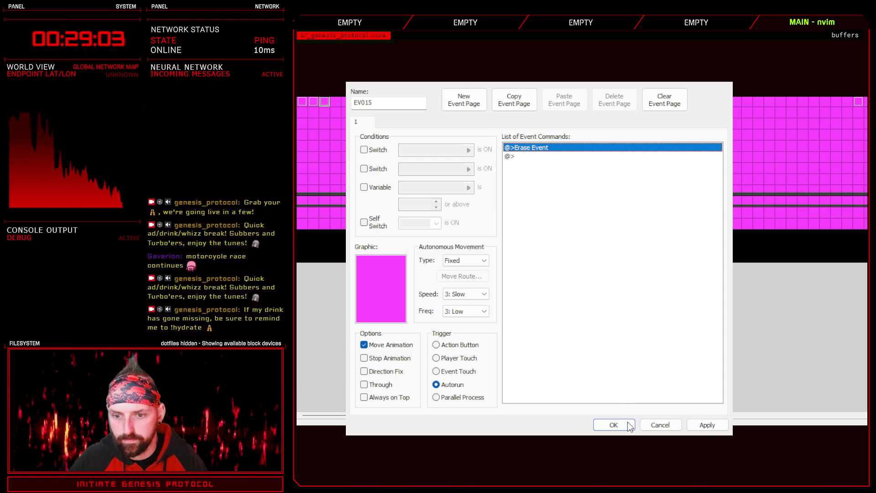
{"action": "left_click", "coordinate": [613, 425]}
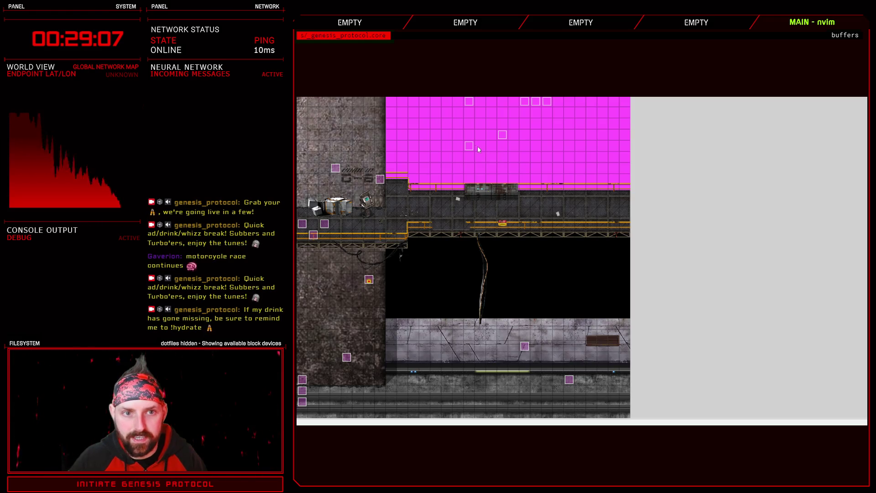
Step: Paste the Kivos and Rane removals into event 2 above Set Move Route: Player
{"action": "left_click", "coordinate": [469, 145]}
{"action": "key", "text": "Return"}
{"action": "left_click_drag", "start_coordinate": [721, 185], "coordinate": [745, 332]}
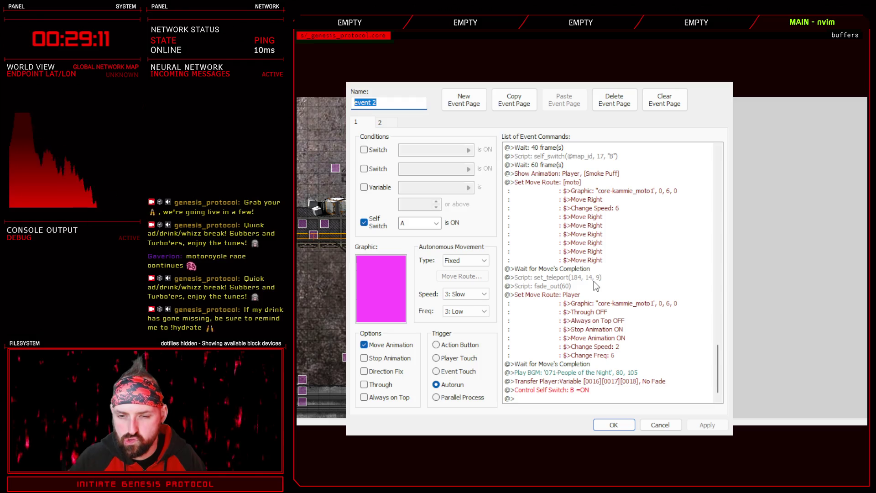
{"action": "left_click", "coordinate": [569, 295]}
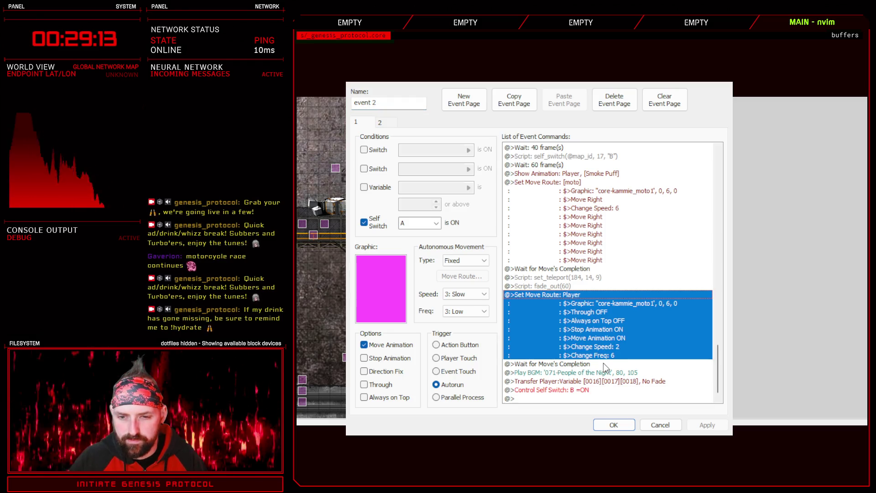
{"action": "key", "text": "ctrl+v"}
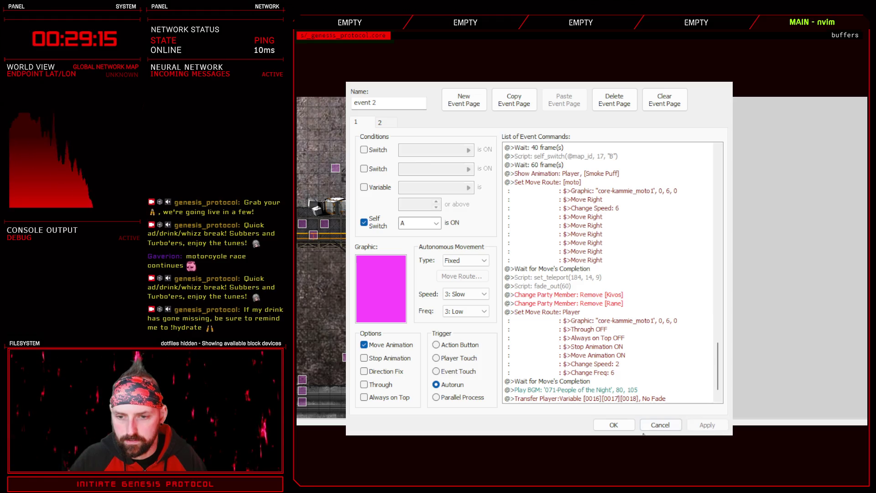
{"action": "left_click", "coordinate": [614, 425]}
{"action": "key", "text": "ctrl+r"}
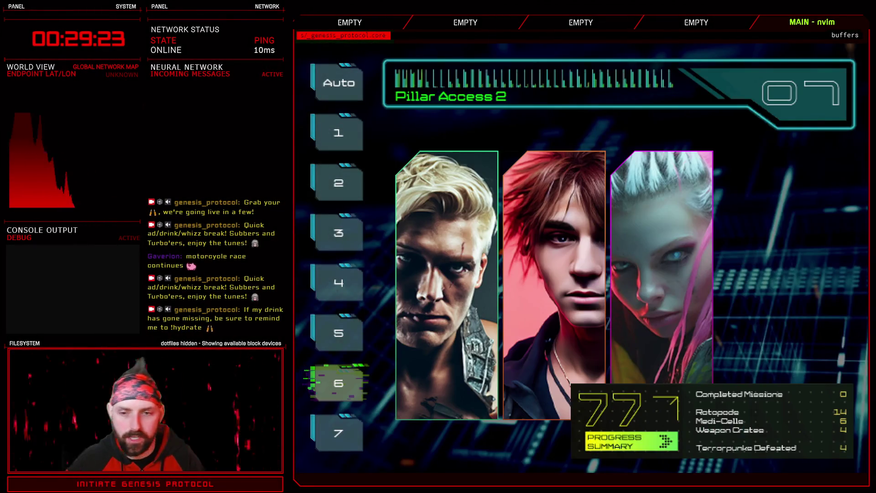
Step: Load the Pillar Access 2 save from slot 6, walk along the catwalk, then quit the playtest
{"action": "key", "text": "Return"}
{"action": "key", "text": "Left"}
{"action": "key", "text": "Left"}
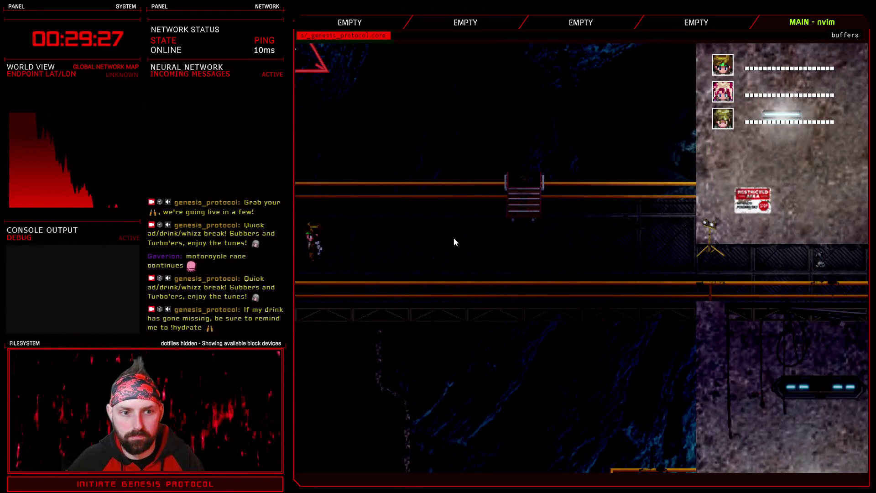
{"action": "key", "text": "Right"}
{"action": "key", "text": "Up"}
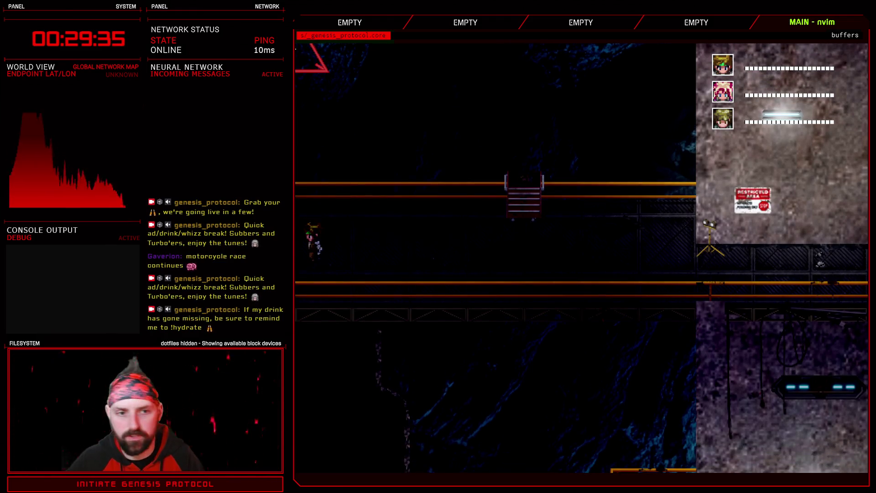
{"action": "key", "text": "Right"}
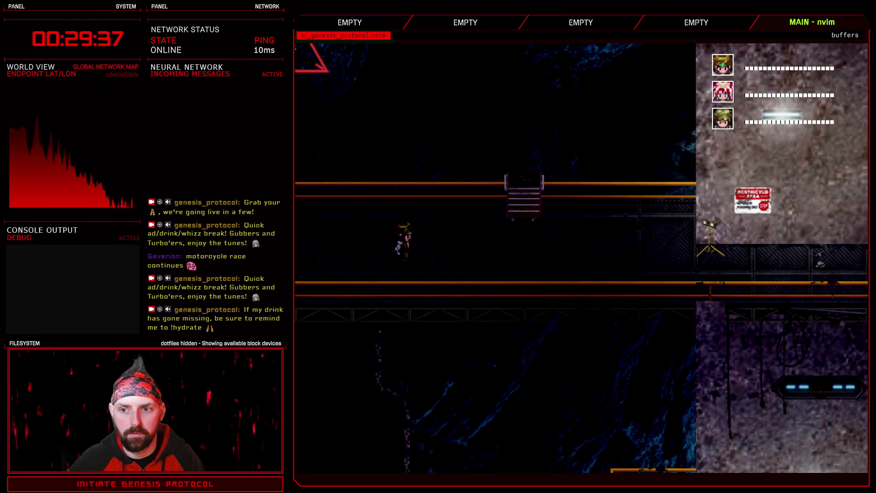
{"action": "key", "text": "Escape"}
{"action": "key", "text": "Return"}
{"action": "key", "text": "Return"}
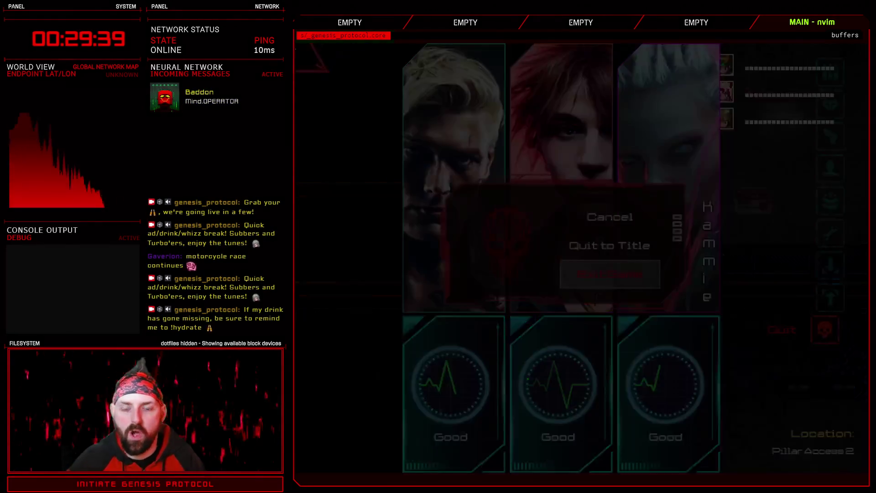
{"action": "key", "text": "F11"}
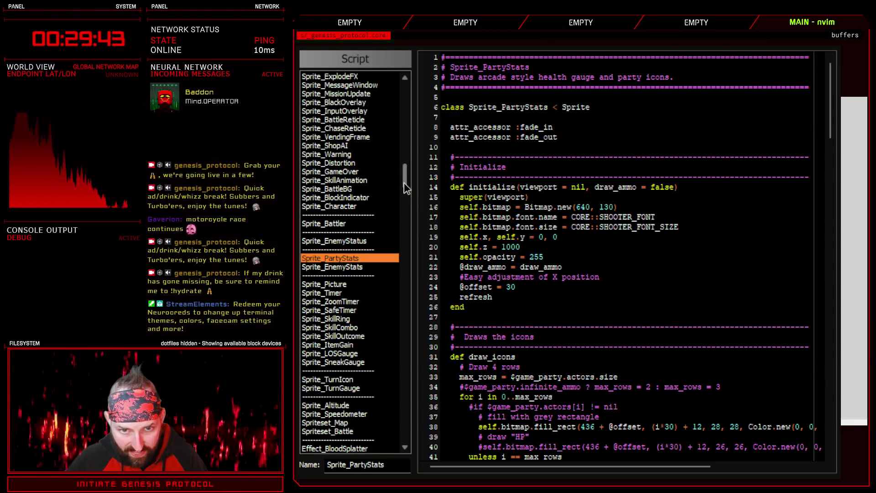
Step: In Game_Player, uncomment the if last_moving line, the check_event_trigger_here([1,2]) assignment, and the block's end lines
{"action": "mouse_move", "coordinate": [404, 180]}
{"action": "left_mouse_down"}
{"action": "mouse_move", "coordinate": [404, 274]}
{"action": "mouse_move", "coordinate": [405, 164]}
{"action": "mouse_move", "coordinate": [415, 173]}
{"action": "left_mouse_up"}
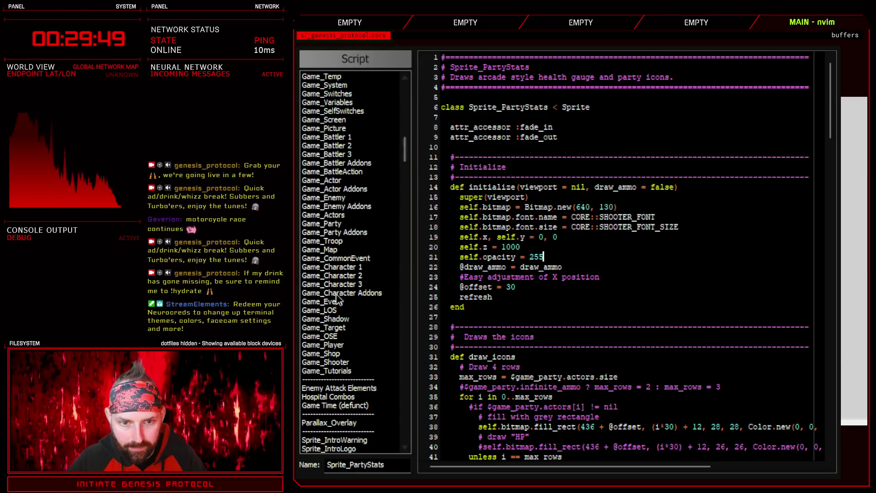
{"action": "left_click", "coordinate": [332, 344]}
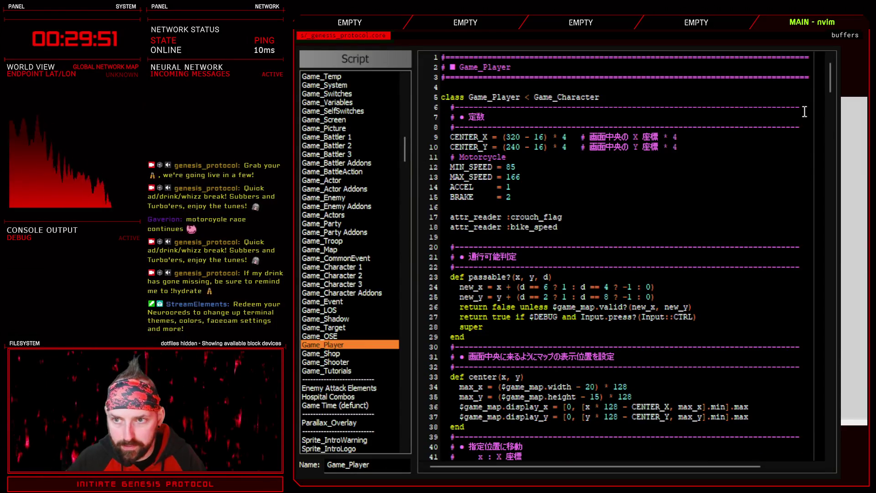
{"action": "left_click_drag", "start_coordinate": [830, 76], "coordinate": [829, 396]}
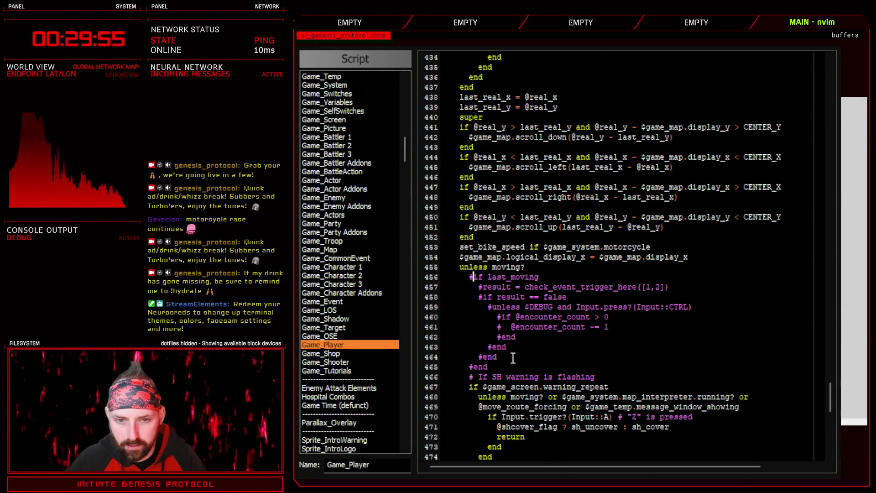
{"action": "key", "text": "Delete"}
{"action": "left_click", "coordinate": [473, 366]}
{"action": "key", "text": "Delete"}
{"action": "left_click", "coordinate": [478, 287]}
{"action": "key", "text": "Delete"}
{"action": "left_click", "coordinate": [480, 357]}
{"action": "key", "text": "Delete"}
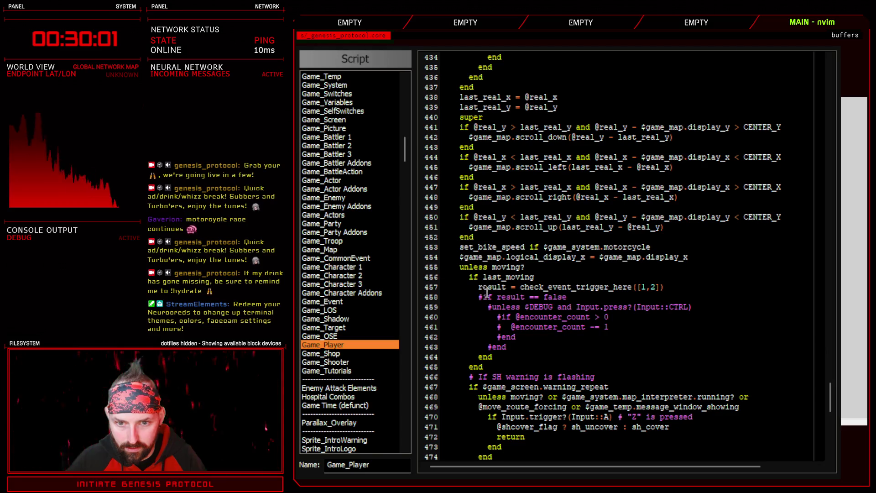
{"action": "left_click_drag", "start_coordinate": [487, 287], "coordinate": [672, 289]}
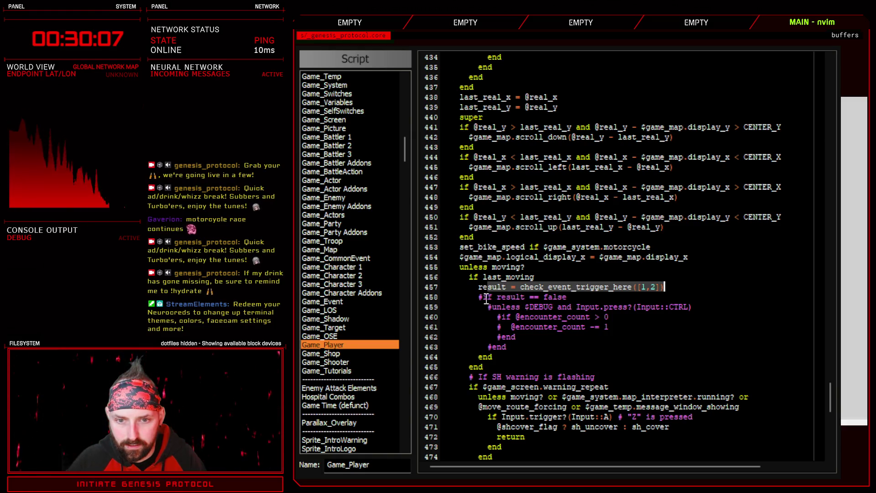
Step: Keep the inner if result == false encounter check and its end commented out
{"action": "left_click", "coordinate": [484, 297]}
{"action": "key", "text": "BackSpace"}
{"action": "left_click", "coordinate": [492, 347]}
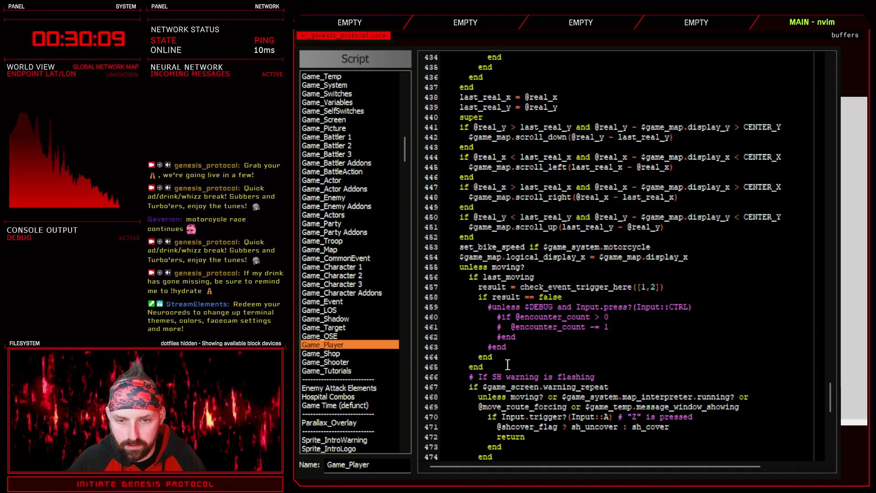
{"action": "key", "text": "BackSpace"}
{"action": "key", "text": "BackSpace"}
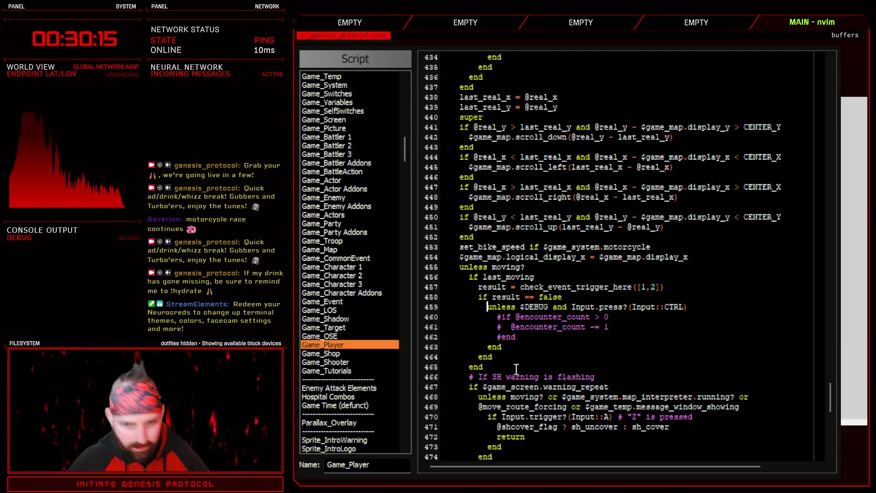
{"action": "type", "text": "#"}
{"action": "left_click", "coordinate": [490, 348]}
{"action": "type", "text": "#"}
{"action": "left_click", "coordinate": [480, 297]}
{"action": "type", "text": "#"}
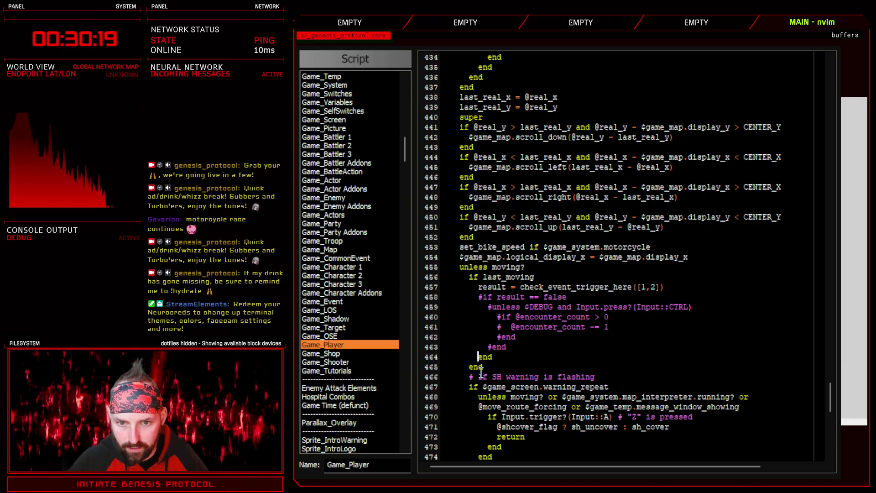
{"action": "type", "text": "#"}
{"action": "key", "text": "F12"}
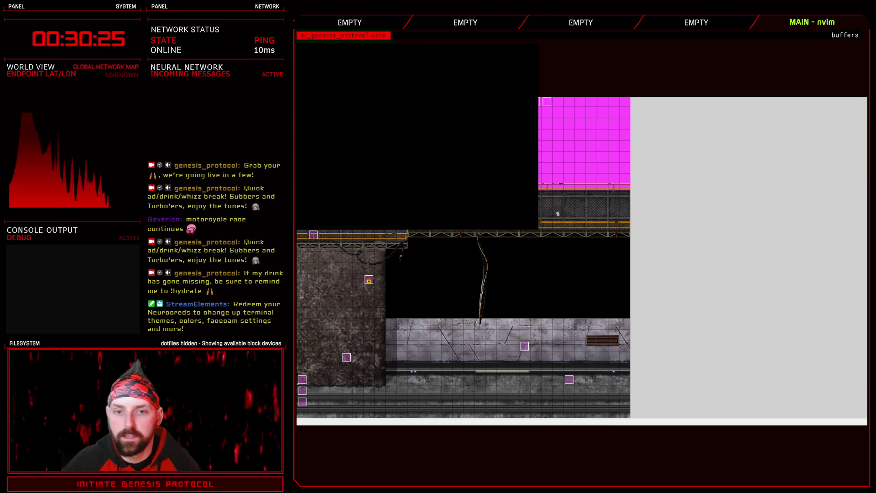
Step: Playtest from save slot 7, walk the rider left along the catwalk, then end the test
{"action": "key", "text": "Return"}
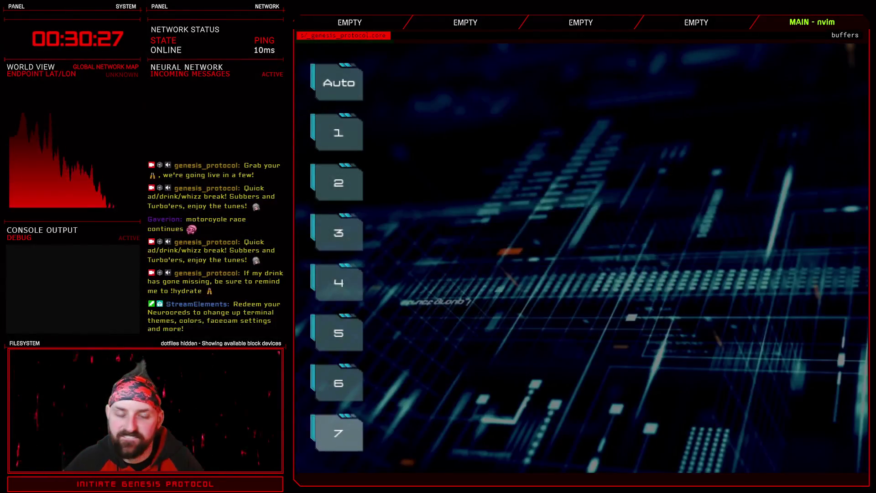
{"action": "key", "text": "Return"}
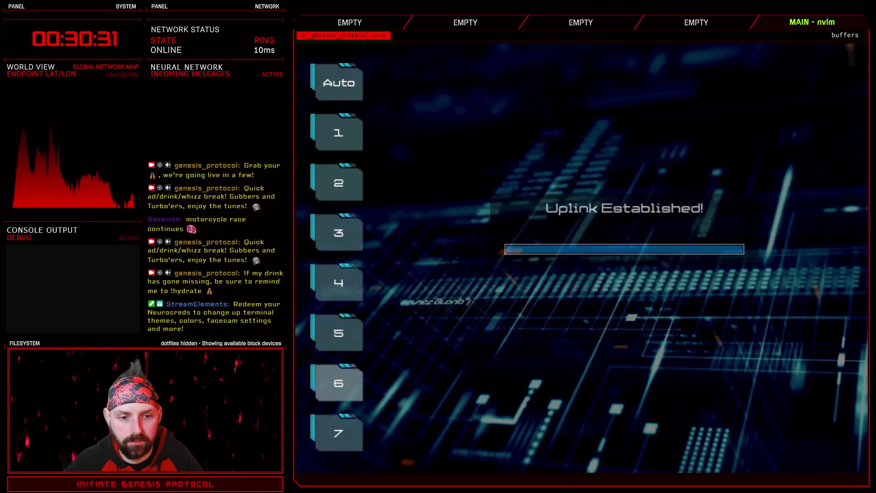
{"action": "key", "text": "Left"}
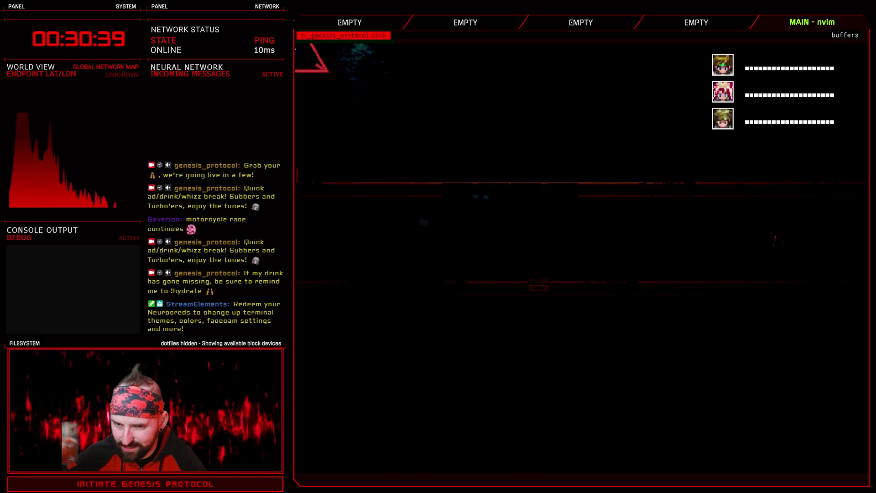
{"action": "key", "text": "Left"}
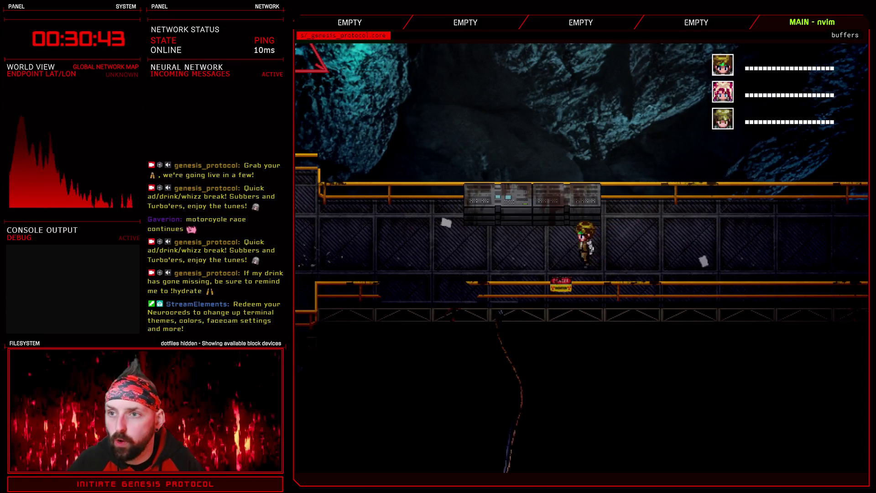
{"action": "key", "text": "F1"}
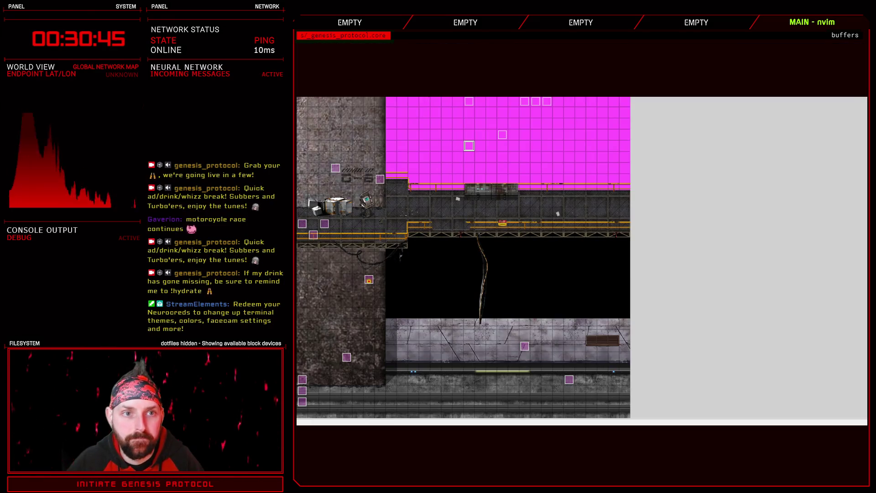
{"action": "key", "text": "F11"}
{"action": "scroll", "coordinate": [820, 60], "scroll_direction": "up", "scroll_amount": 15}
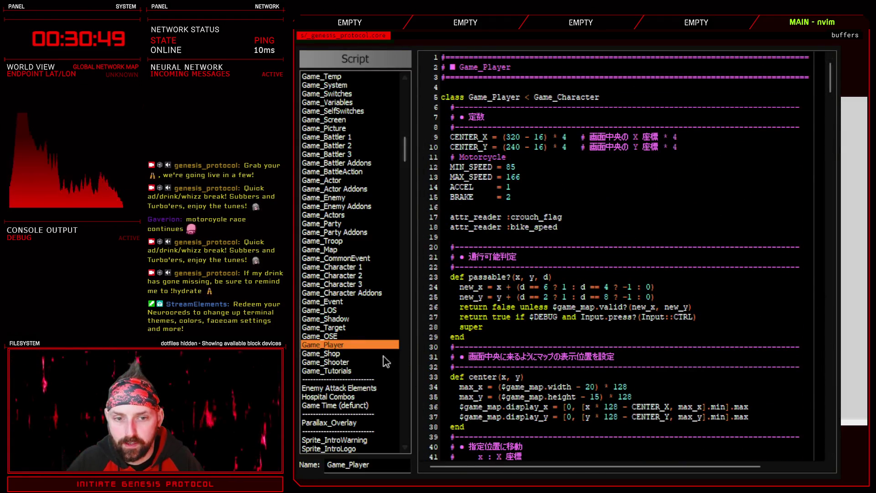
Step: Open the Game_Map script and select the MOTORCYCLE_MAPS name on line 7
{"action": "left_click", "coordinate": [371, 350]}
{"action": "key", "text": "ctrl+f"}
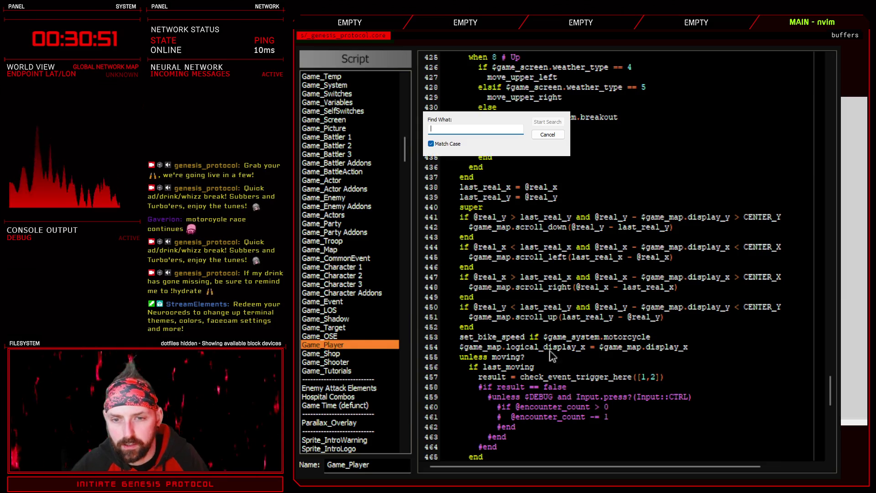
{"action": "left_click", "coordinate": [548, 135]}
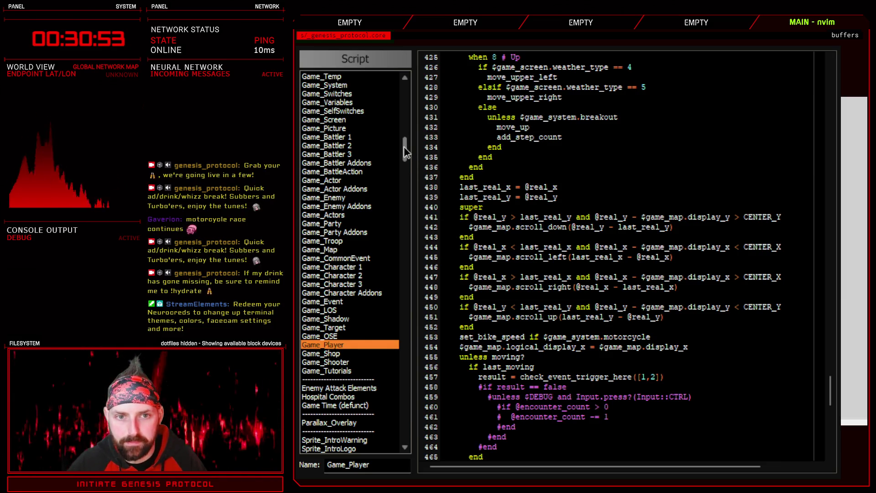
{"action": "left_click", "coordinate": [337, 250]}
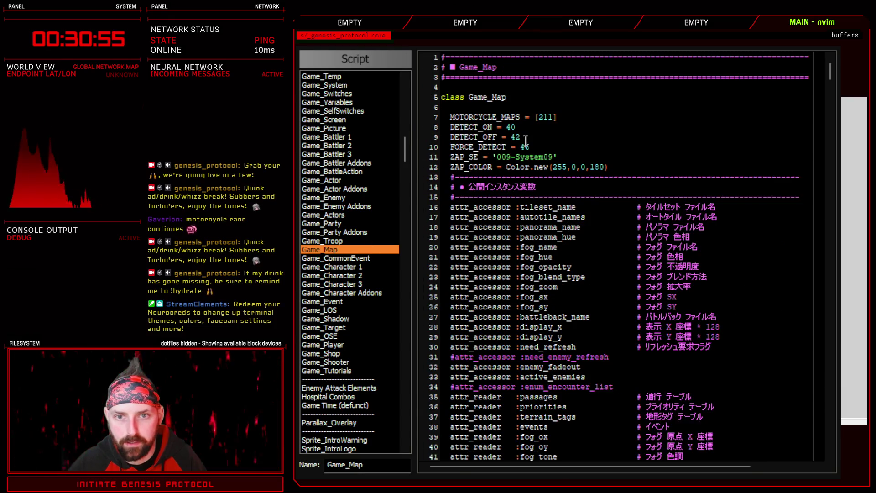
{"action": "left_click_drag", "start_coordinate": [450, 117], "coordinate": [558, 117]}
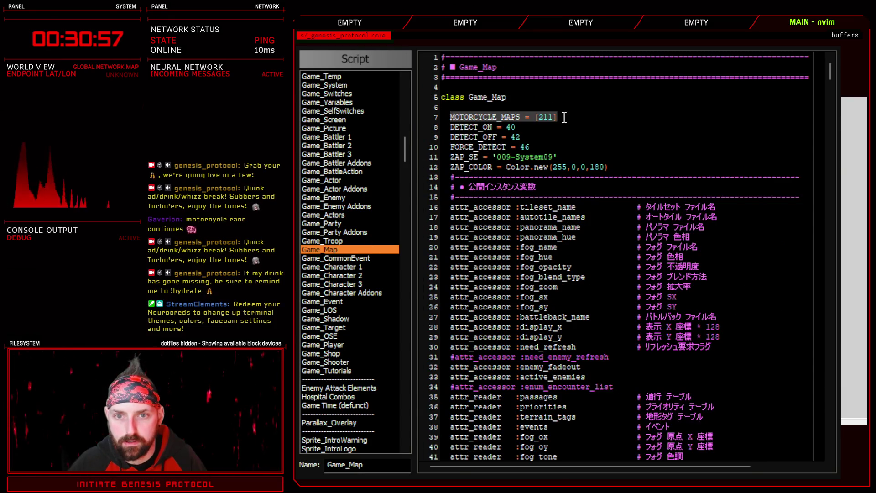
{"action": "left_click", "coordinate": [473, 118]}
{"action": "double_click", "coordinate": [473, 118]}
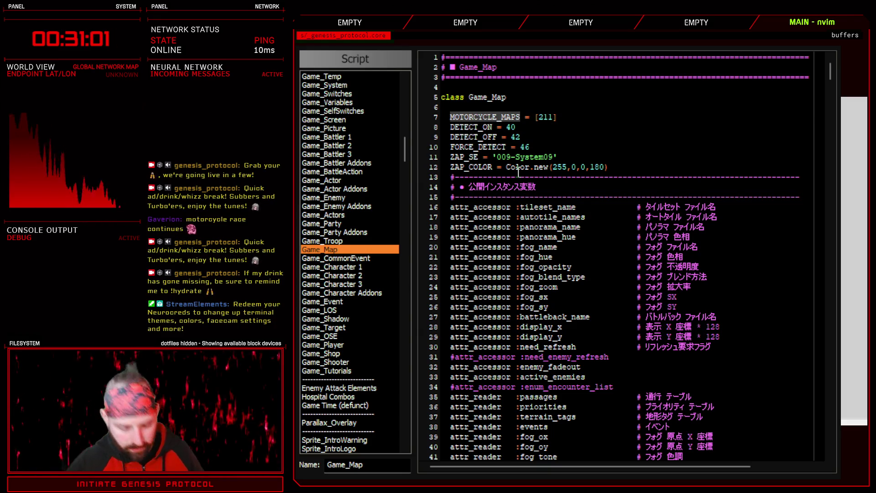
Step: Search Game_Map for MOTORCYCLE_MAPS and locate its use on line 106
{"action": "key", "text": "ctrl+f"}
{"action": "left_click", "coordinate": [561, 81]}
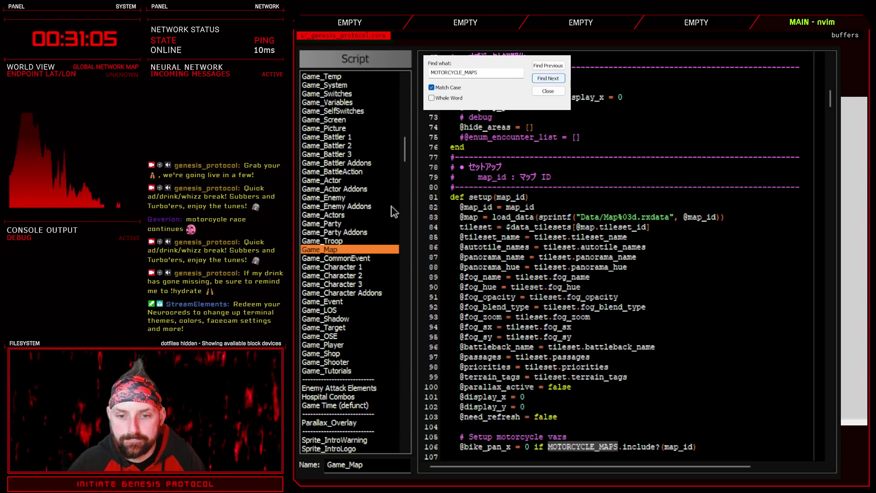
{"action": "scroll", "coordinate": [605, 364], "scroll_direction": "down", "scroll_amount": 2}
{"action": "scroll", "coordinate": [604, 363], "scroll_direction": "down", "scroll_amount": 2}
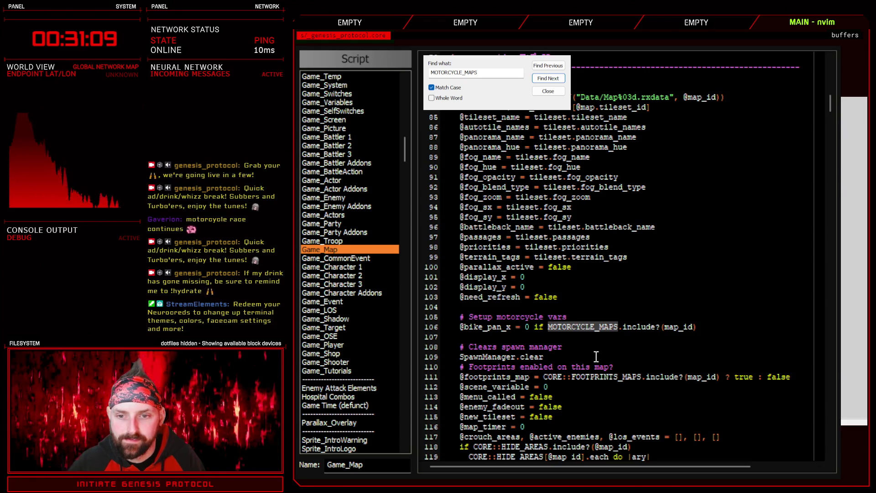
{"action": "left_click", "coordinate": [557, 85]}
{"action": "left_click", "coordinate": [558, 85]}
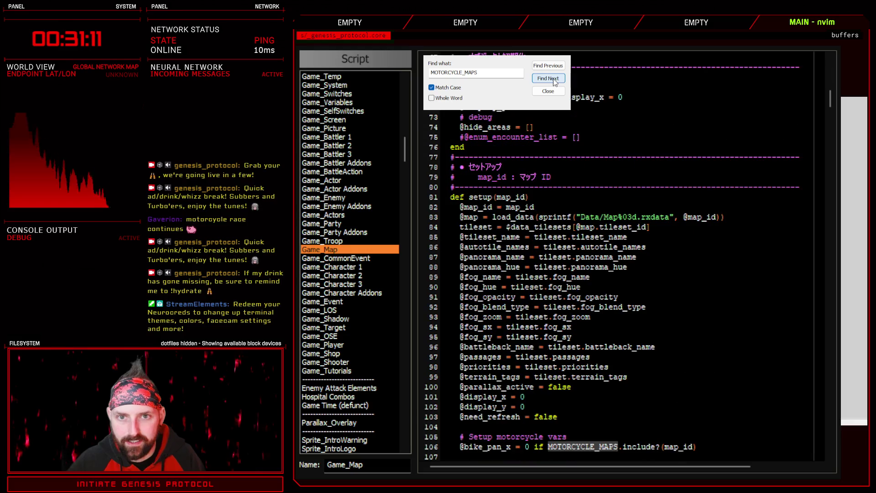
{"action": "scroll", "coordinate": [584, 431], "scroll_direction": "down", "scroll_amount": 2}
{"action": "scroll", "coordinate": [584, 431], "scroll_direction": "down", "scroll_amount": 2}
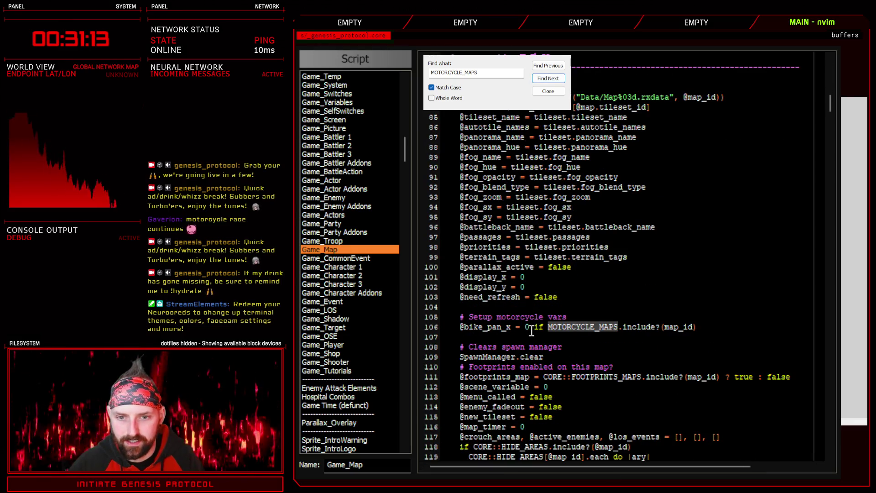
Step: Delete the MOTORCYCLE_MAPS.include?(map_id) condition on line 106 and the MOTORCYCLE_MAPS = [211] constant line
{"action": "left_click_drag", "start_coordinate": [531, 328], "coordinate": [714, 327]}
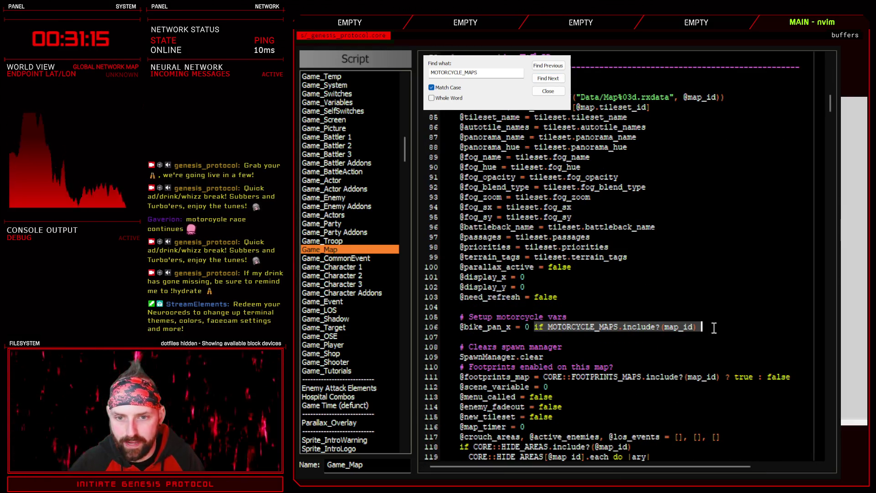
{"action": "key", "text": "BackSpace"}
{"action": "scroll", "coordinate": [591, 277], "scroll_direction": "up", "scroll_amount": 20}
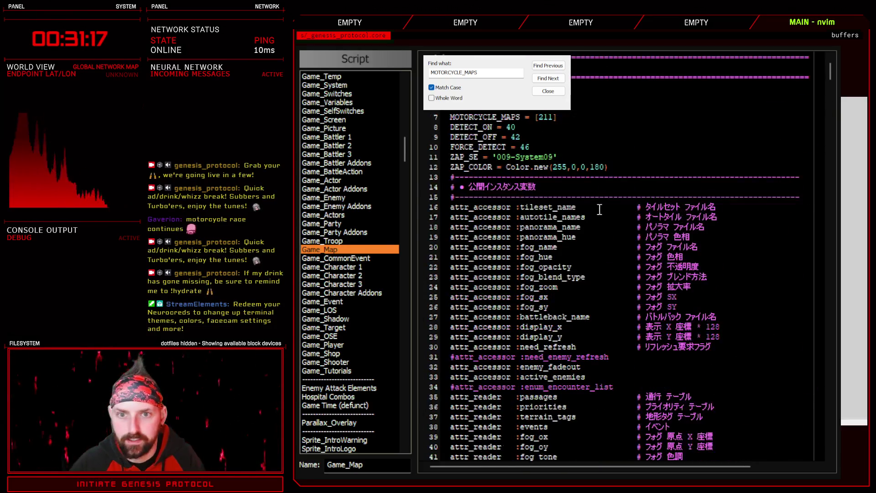
{"action": "left_click_drag", "start_coordinate": [449, 117], "coordinate": [551, 119]}
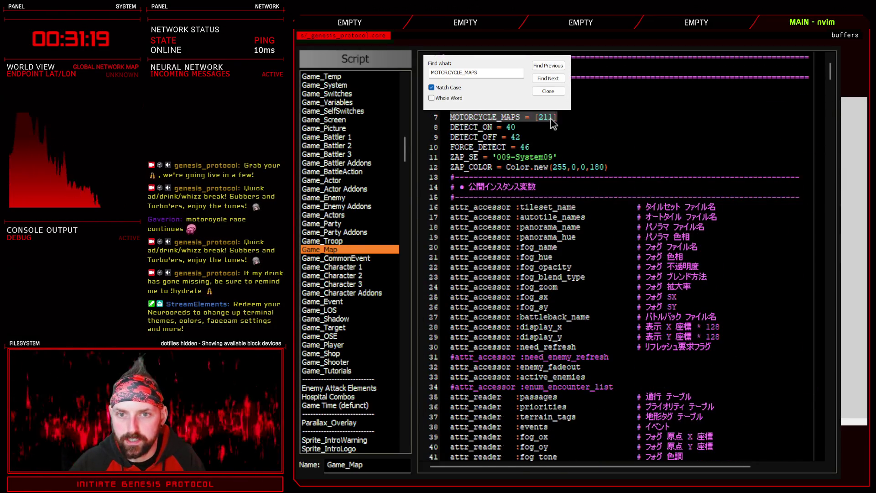
{"action": "key", "text": "BackSpace"}
{"action": "key", "text": "BackSpace"}
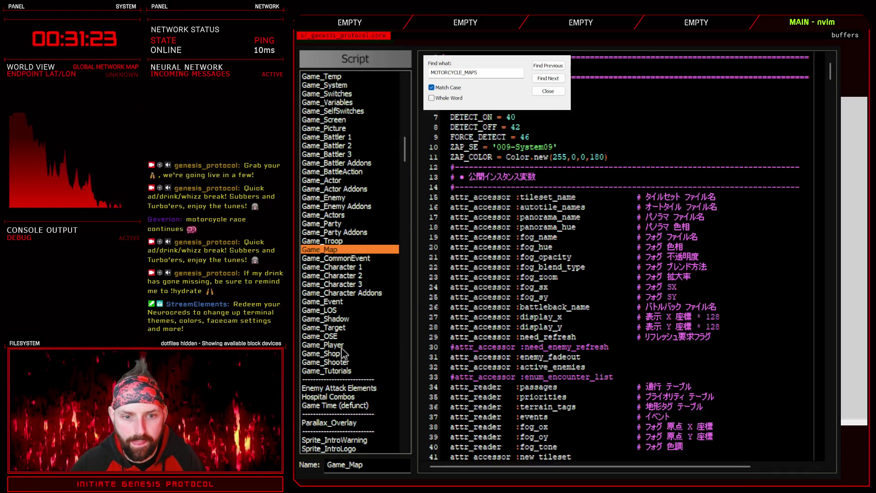
{"action": "scroll", "coordinate": [368, 274], "scroll_direction": "down", "scroll_amount": 8}
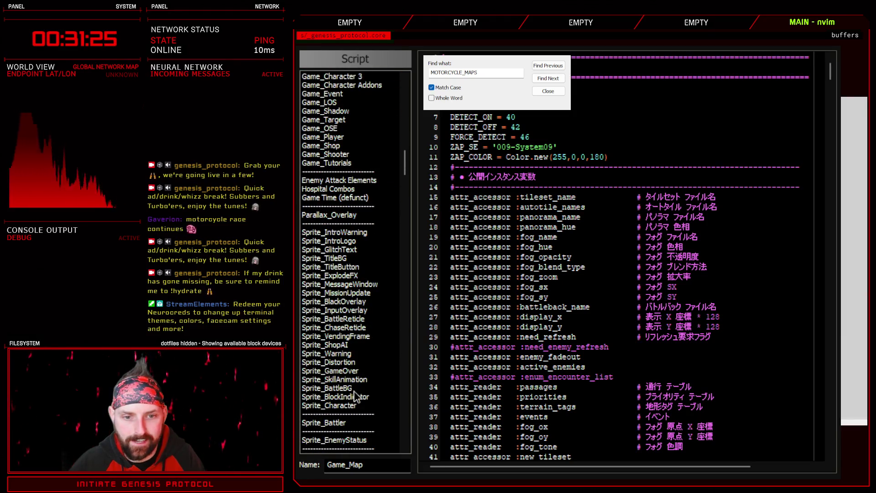
{"action": "scroll", "coordinate": [355, 395], "scroll_direction": "down", "scroll_amount": 4}
{"action": "left_click", "coordinate": [558, 97]}
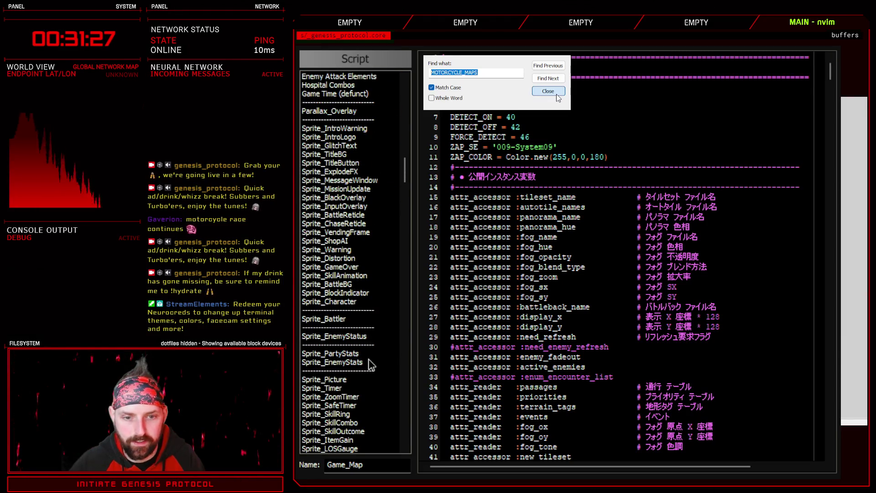
{"action": "scroll", "coordinate": [370, 363], "scroll_direction": "down", "scroll_amount": 4}
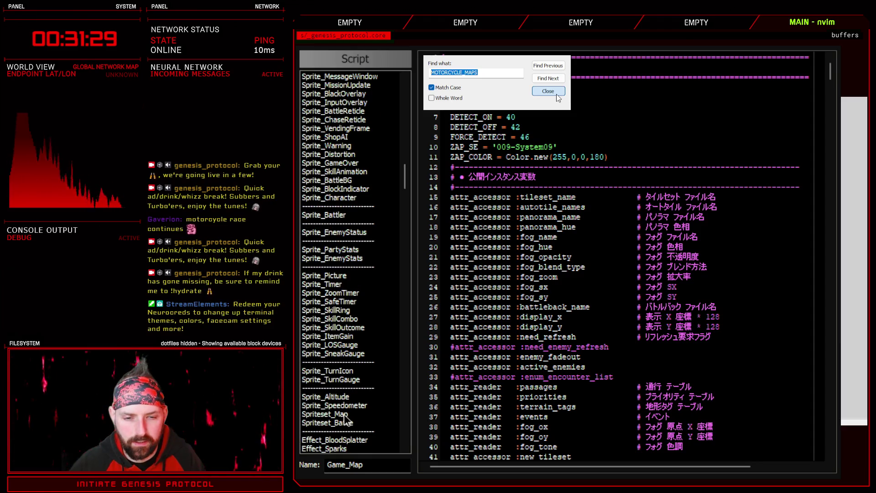
Step: In Spriteset_Map, insert a blank line below the '# Chase reticle' comment on line 97
{"action": "left_click", "coordinate": [325, 414]}
{"action": "left_click_drag", "start_coordinate": [830, 278], "coordinate": [833, 77]}
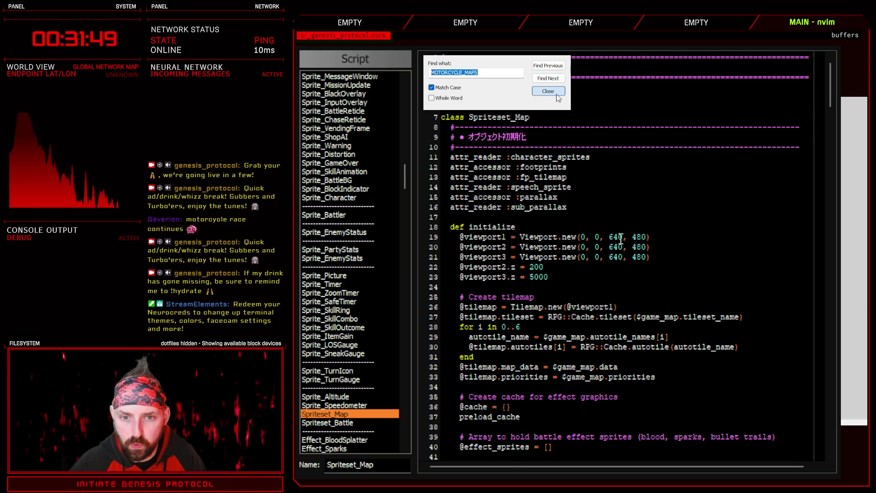
{"action": "scroll", "coordinate": [602, 269], "scroll_direction": "down", "scroll_amount": 10}
{"action": "scroll", "coordinate": [591, 287], "scroll_direction": "down", "scroll_amount": 10}
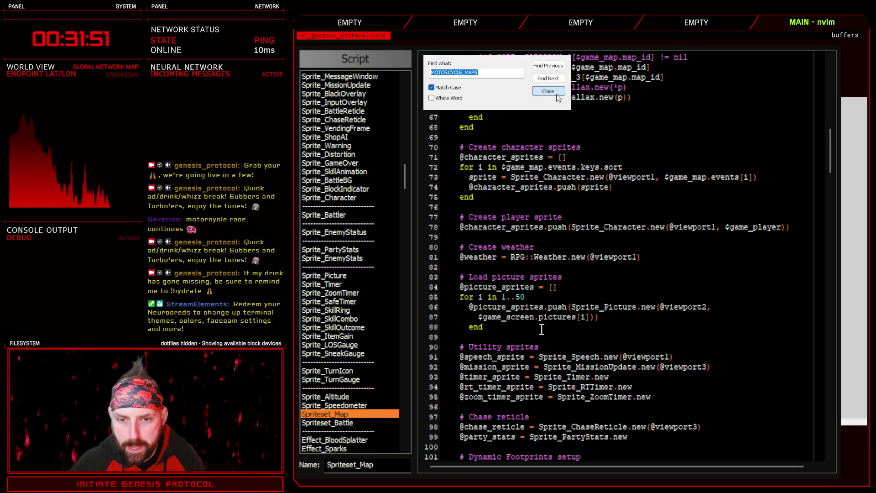
{"action": "scroll", "coordinate": [537, 360], "scroll_direction": "down", "scroll_amount": 2}
{"action": "left_click", "coordinate": [548, 357]}
{"action": "key", "text": "Return"}
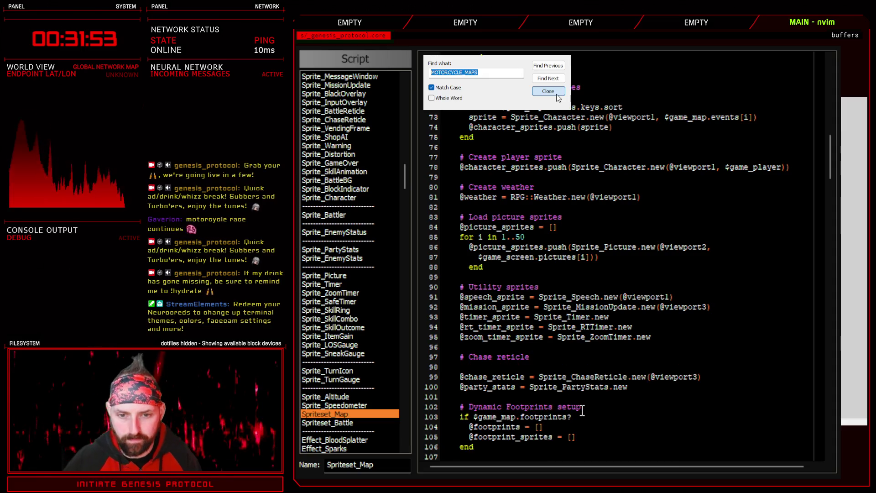
Step: Type the condition 'if MOTORCYCLE_MAPS.include?($game_map.map_id)' on line 98
{"action": "type", "text": "if MOTORCYCLE_MAPS.include"}
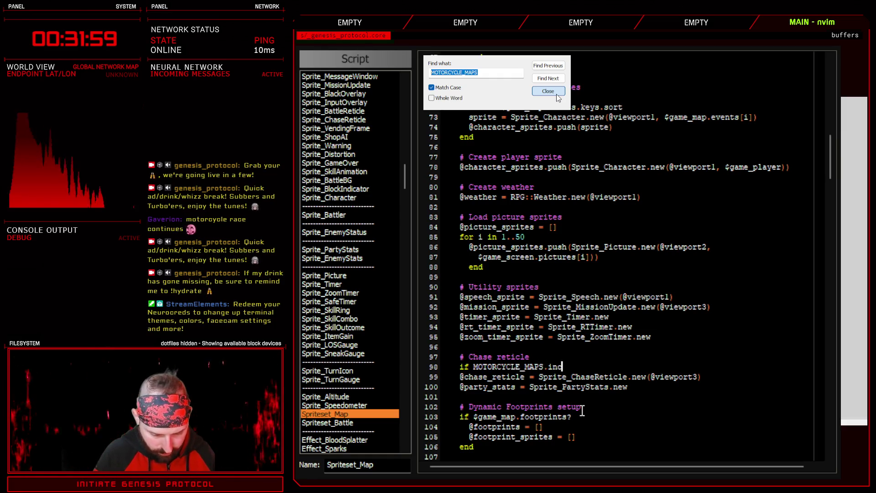
{"action": "key", "text": "BackSpace"}
{"action": "key", "text": "BackSpace"}
{"action": "key", "text": "BackSpace"}
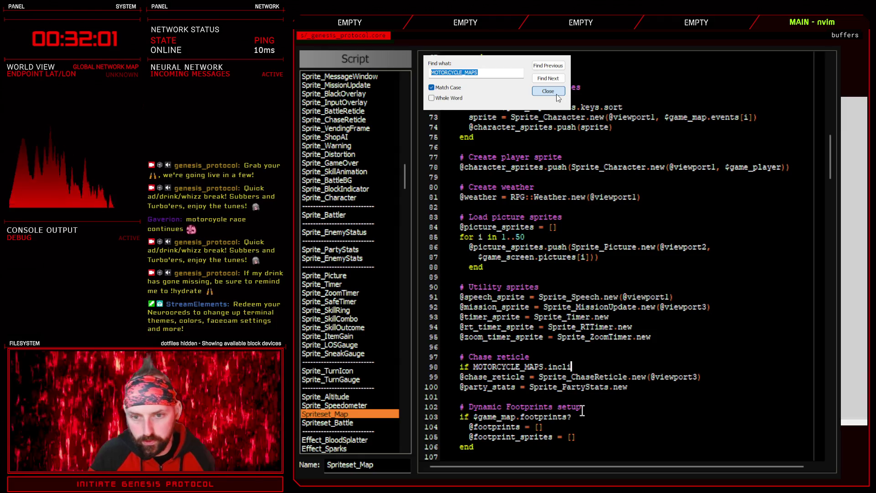
{"action": "type", "text": "ude"}
{"action": "key", "text": "BackSpace"}
{"action": "key", "text": "BackSpace"}
{"action": "type", "text": "de?("}
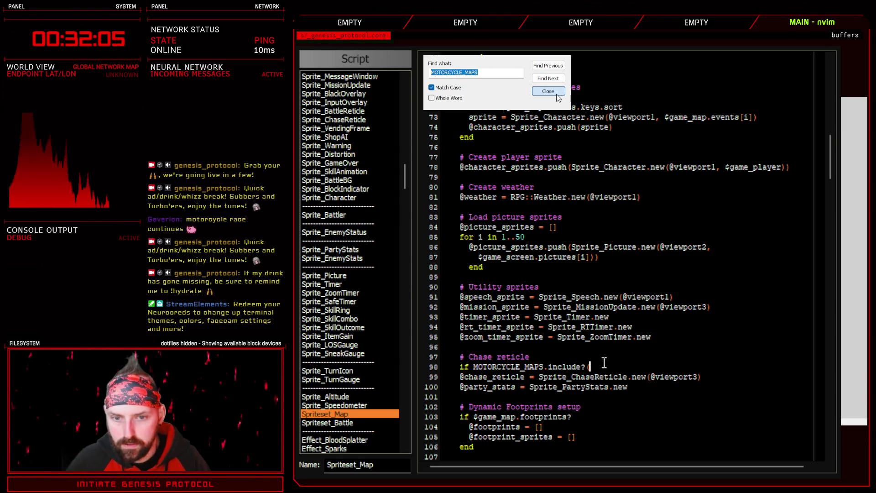
{"action": "scroll", "coordinate": [610, 348], "scroll_direction": "up", "scroll_amount": 2}
{"action": "scroll", "coordinate": [610, 348], "scroll_direction": "up", "scroll_amount": 15}
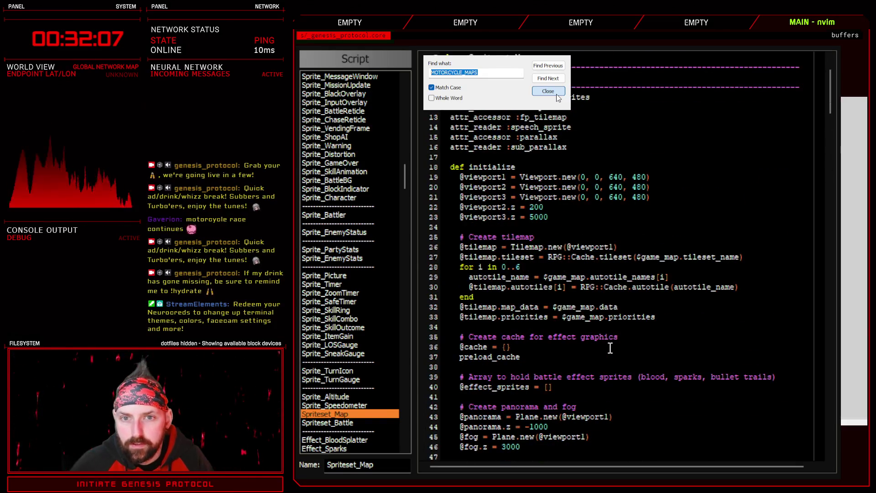
{"action": "scroll", "coordinate": [619, 270], "scroll_direction": "down", "scroll_amount": 8}
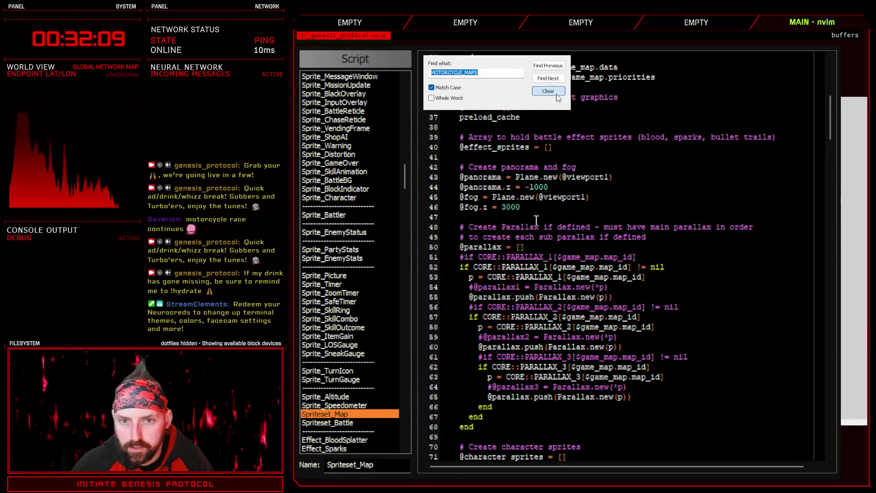
{"action": "scroll", "coordinate": [536, 220], "scroll_direction": "down", "scroll_amount": 7}
{"action": "scroll", "coordinate": [552, 301], "scroll_direction": "up", "scroll_amount": 5}
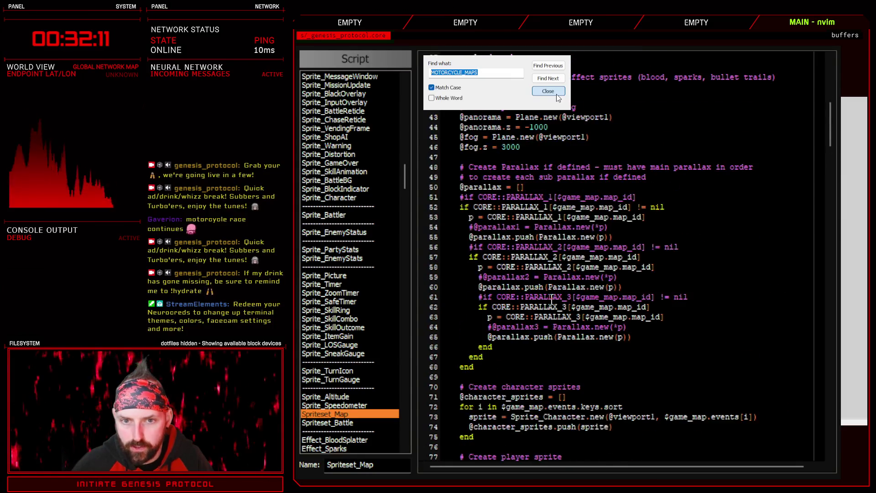
{"action": "scroll", "coordinate": [552, 300], "scroll_direction": "up", "scroll_amount": 6}
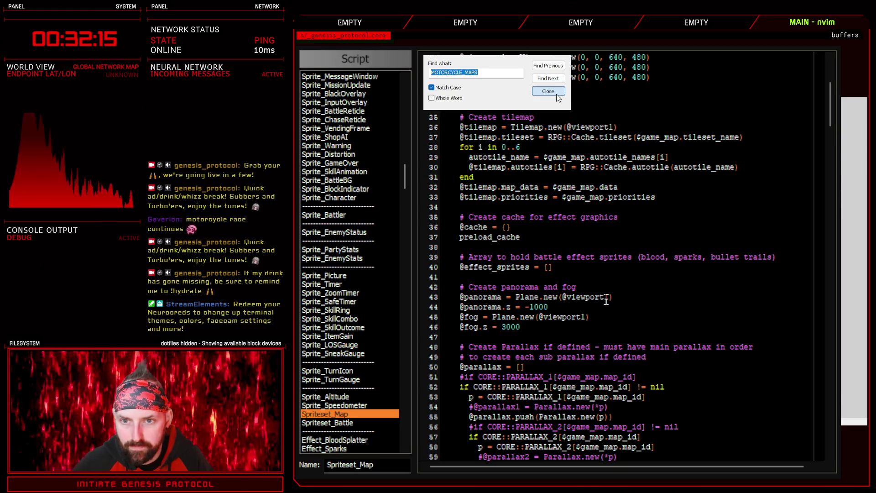
{"action": "scroll", "coordinate": [605, 302], "scroll_direction": "down", "scroll_amount": 18}
{"action": "scroll", "coordinate": [610, 342], "scroll_direction": "down", "scroll_amount": 8}
{"action": "scroll", "coordinate": [612, 332], "scroll_direction": "up", "scroll_amount": 8}
{"action": "type", "text": "gamer_map."}
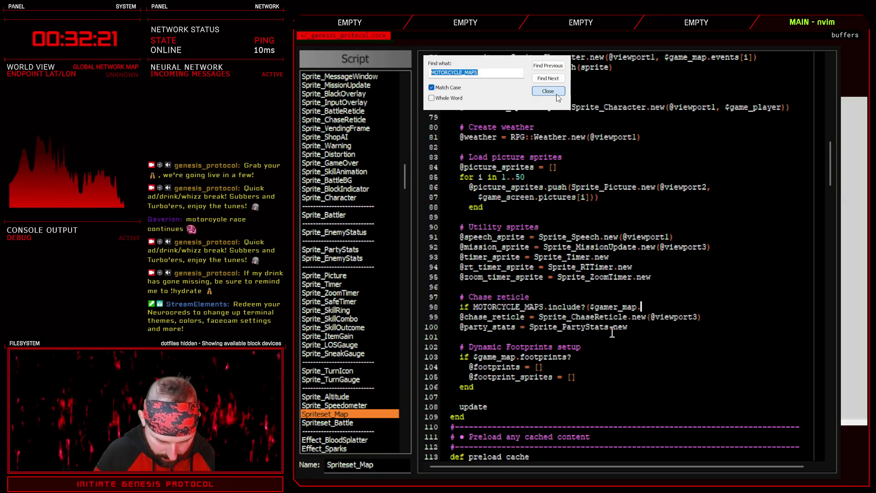
{"action": "type", "text": "map_id)"}
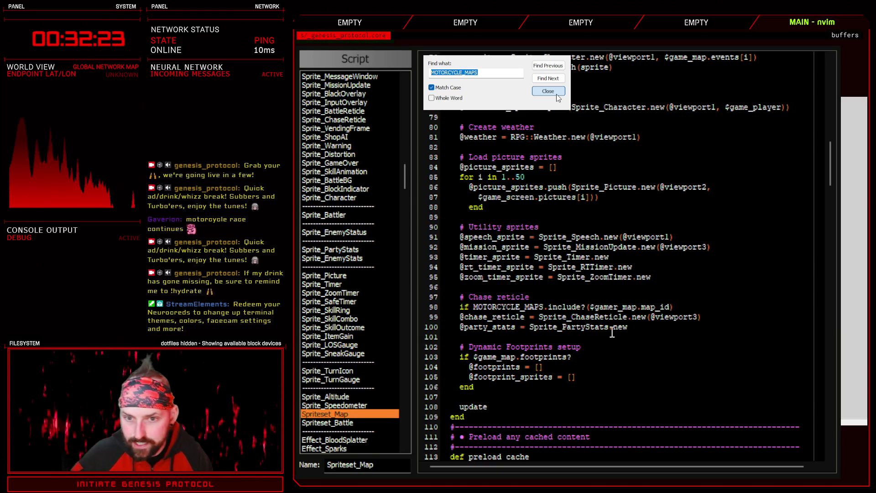
{"action": "left_click", "coordinate": [459, 316]}
{"action": "key", "text": "Tab"}
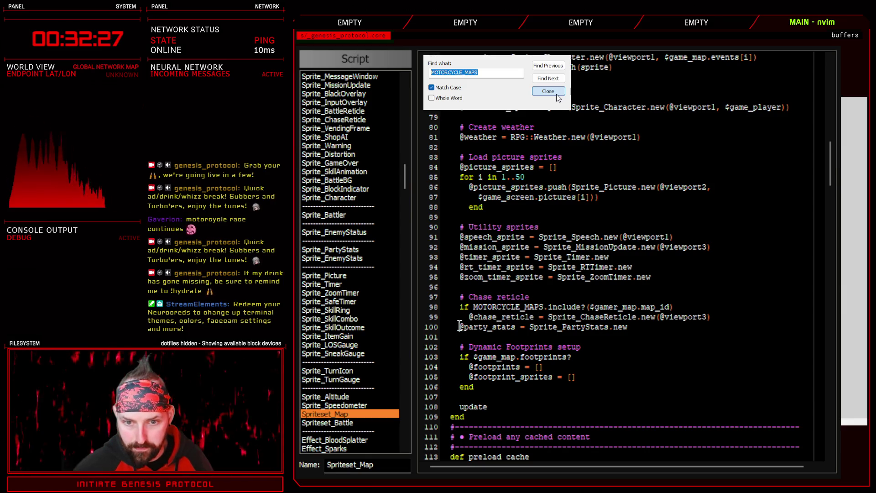
{"action": "left_click", "coordinate": [459, 325]}
{"action": "key", "text": "Tab"}
{"action": "left_click", "coordinate": [648, 329]}
{"action": "key", "text": "Return"}
{"action": "type", "text": "end"}
{"action": "key", "text": "shift+Tab"}
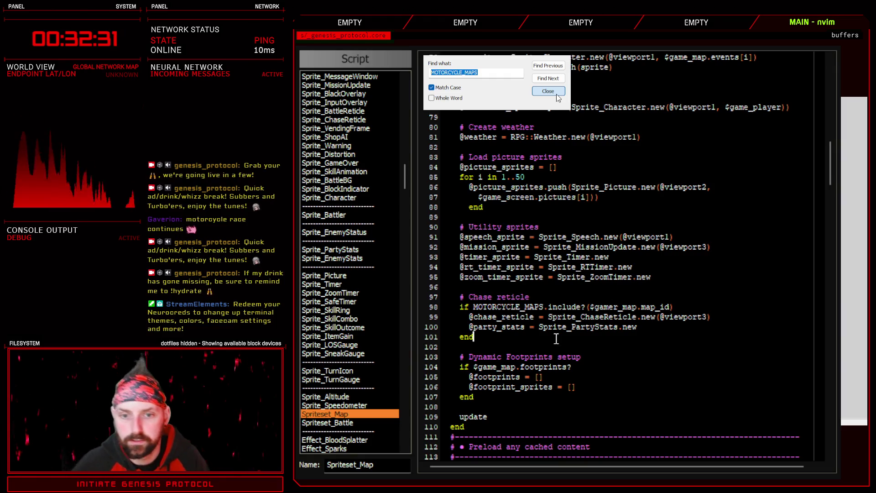
{"action": "left_click_drag", "start_coordinate": [497, 307], "coordinate": [553, 331]}
{"action": "left_click", "coordinate": [553, 331]}
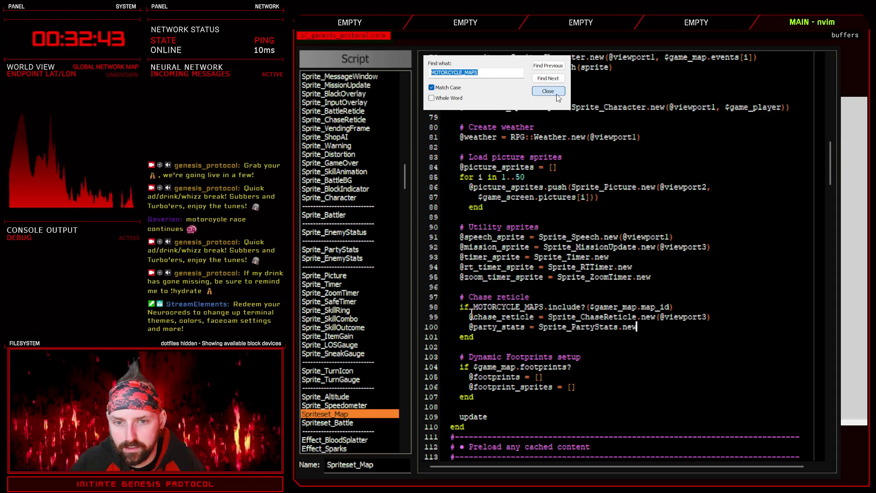
Step: Scroll up through Spriteset_Map from the Chase reticle block
{"action": "left_click", "coordinate": [480, 289]}
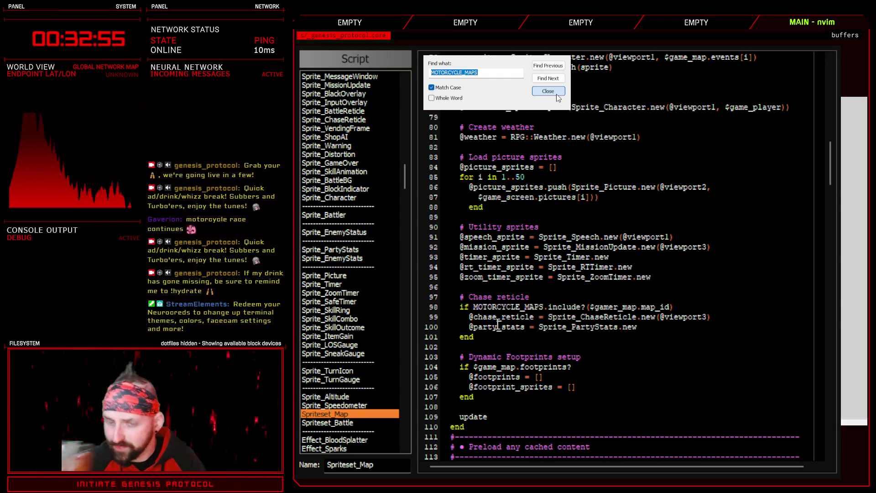
{"action": "scroll", "coordinate": [536, 219], "scroll_direction": "up", "scroll_amount": 6}
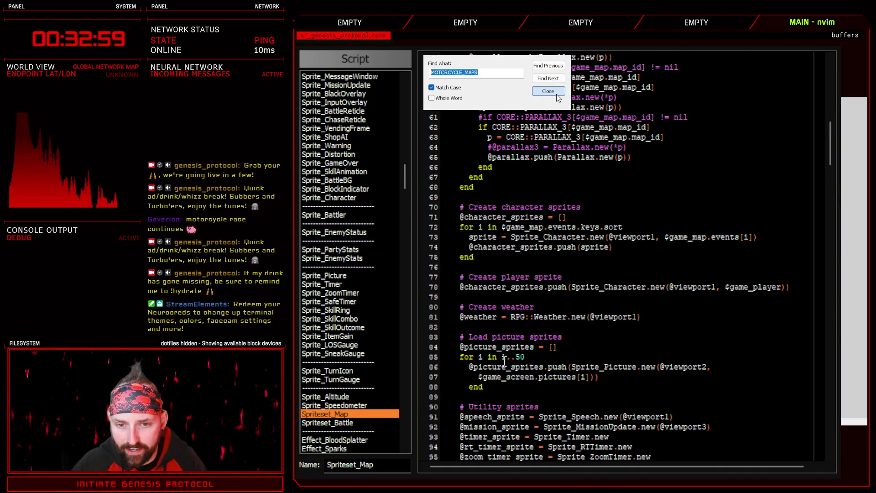
{"action": "scroll", "coordinate": [504, 361], "scroll_direction": "up", "scroll_amount": 8}
{"action": "scroll", "coordinate": [494, 287], "scroll_direction": "up", "scroll_amount": 7}
{"action": "scroll", "coordinate": [497, 292], "scroll_direction": "down", "scroll_amount": 20}
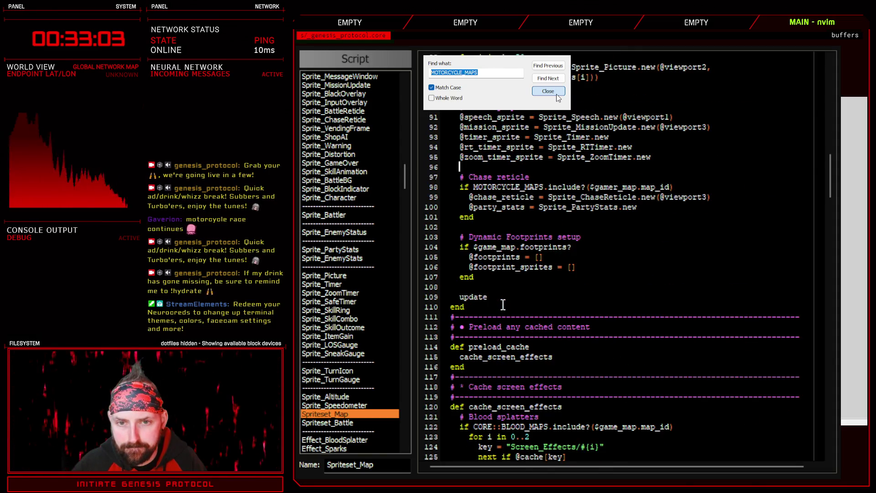
{"action": "scroll", "coordinate": [503, 305], "scroll_direction": "up", "scroll_amount": 8}
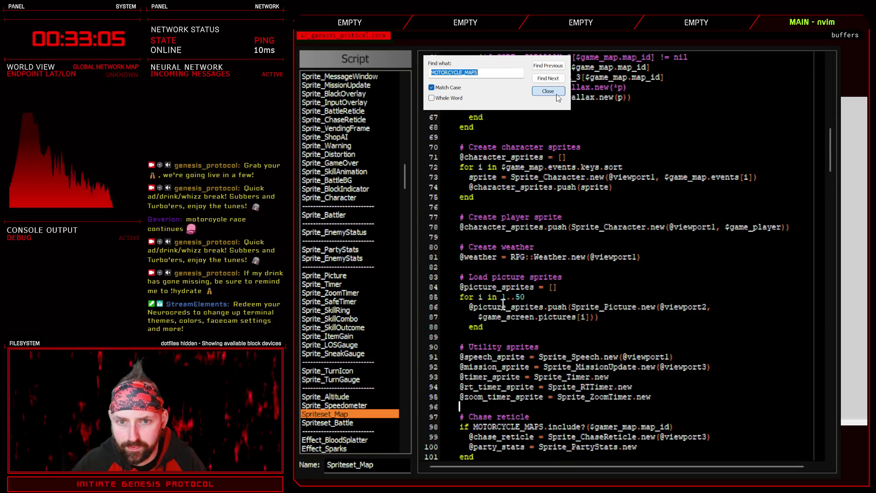
{"action": "scroll", "coordinate": [503, 304], "scroll_direction": "up", "scroll_amount": 10}
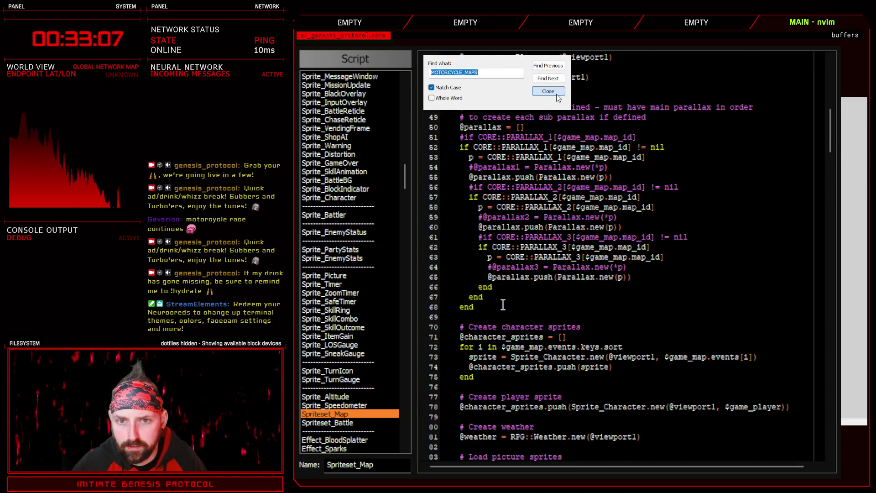
{"action": "scroll", "coordinate": [503, 304], "scroll_direction": "down", "scroll_amount": 20}
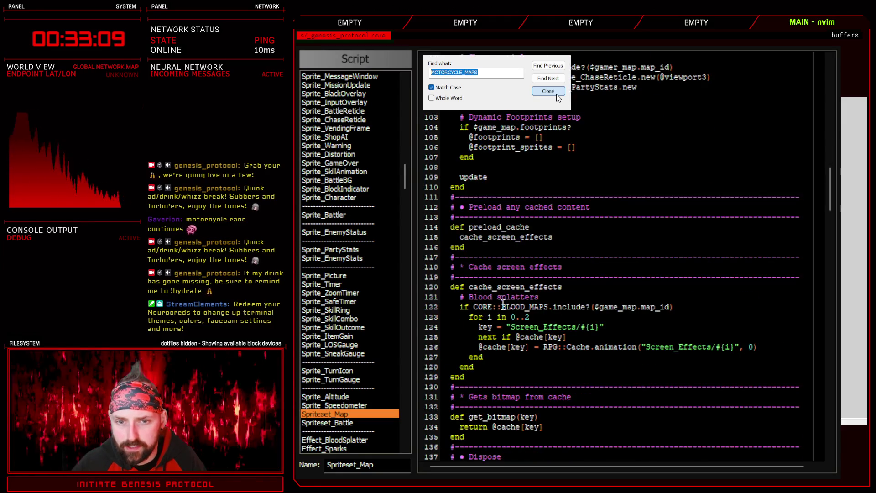
{"action": "scroll", "coordinate": [513, 196], "scroll_direction": "up", "scroll_amount": 6}
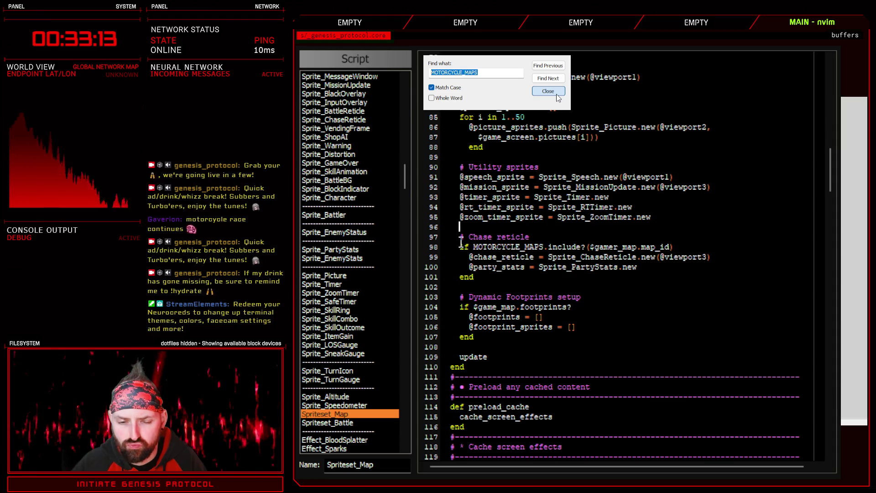
{"action": "scroll", "coordinate": [376, 208], "scroll_direction": "up", "scroll_amount": 11}
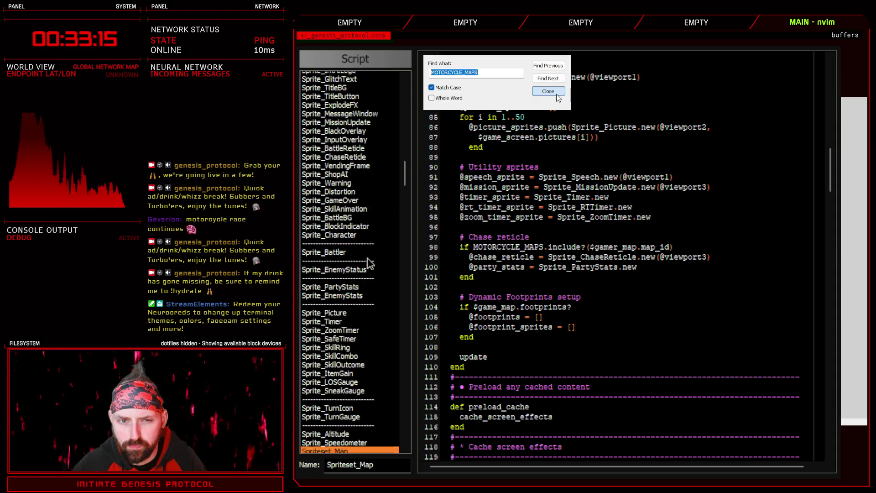
{"action": "left_click", "coordinate": [329, 128]}
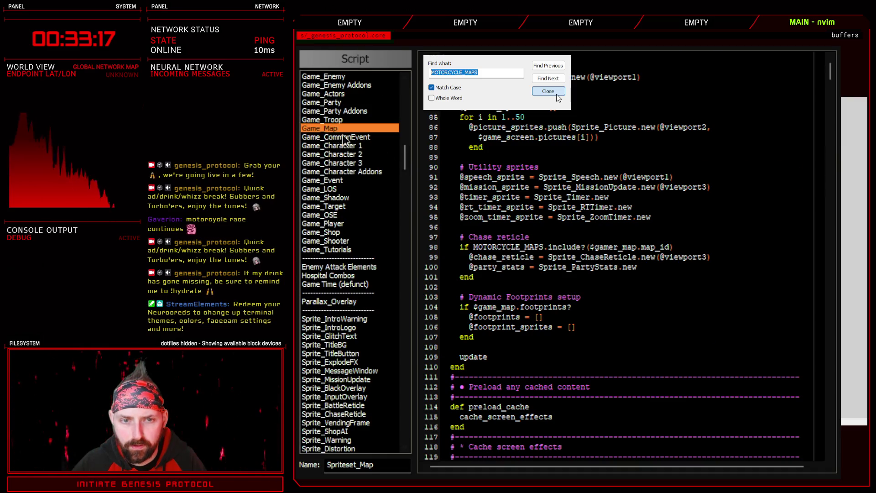
{"action": "scroll", "coordinate": [552, 300], "scroll_direction": "down", "scroll_amount": 20}
{"action": "scroll", "coordinate": [552, 300], "scroll_direction": "down", "scroll_amount": 13}
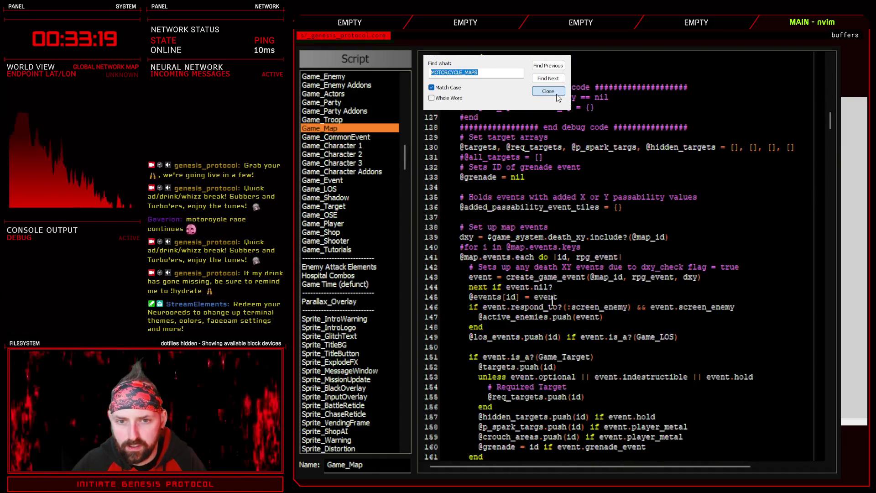
{"action": "scroll", "coordinate": [343, 247], "scroll_direction": "down", "scroll_amount": 14}
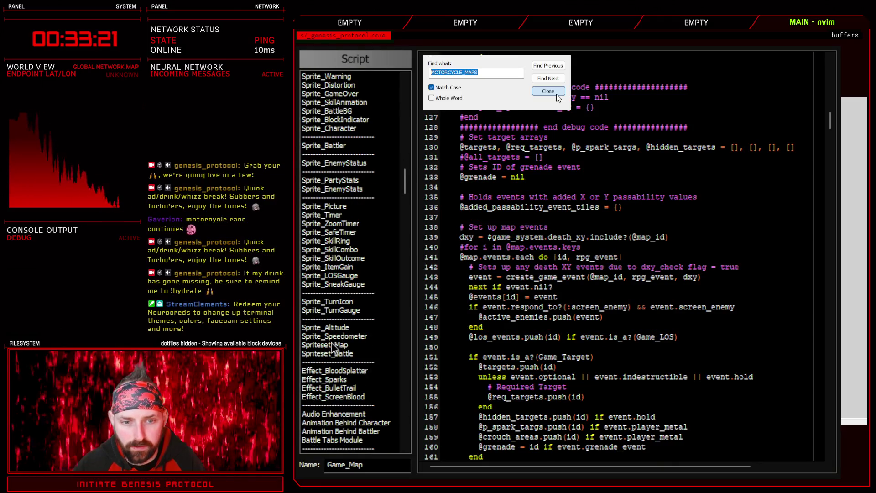
{"action": "left_click", "coordinate": [335, 345]}
{"action": "scroll", "coordinate": [550, 366], "scroll_direction": "down", "scroll_amount": 10}
{"action": "scroll", "coordinate": [550, 366], "scroll_direction": "down", "scroll_amount": 20}
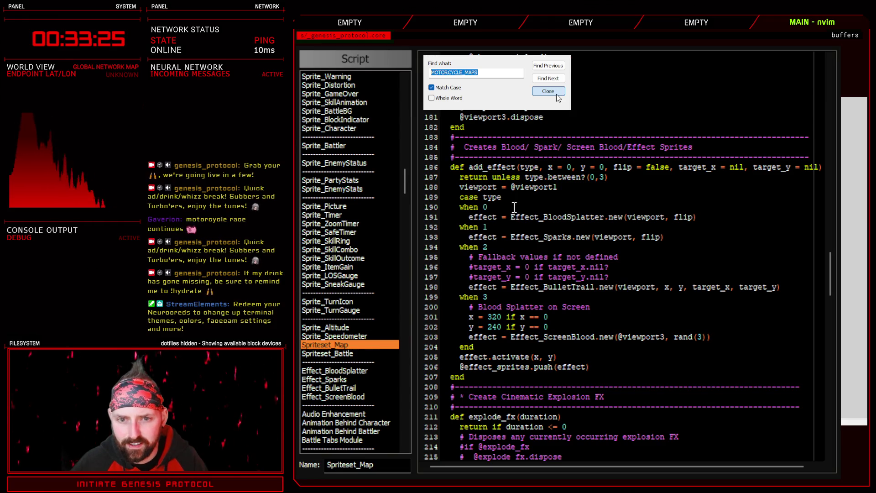
{"action": "left_click_drag", "start_coordinate": [469, 367], "coordinate": [539, 367]}
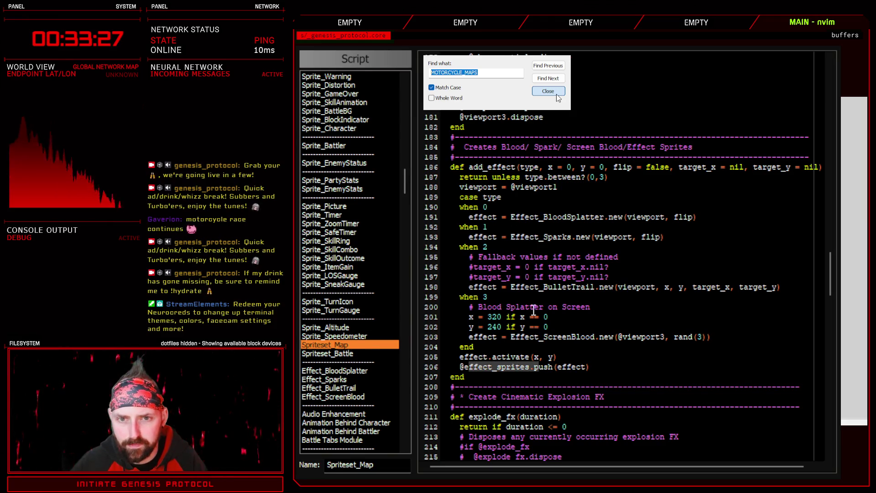
{"action": "scroll", "coordinate": [534, 311], "scroll_direction": "up", "scroll_amount": 20}
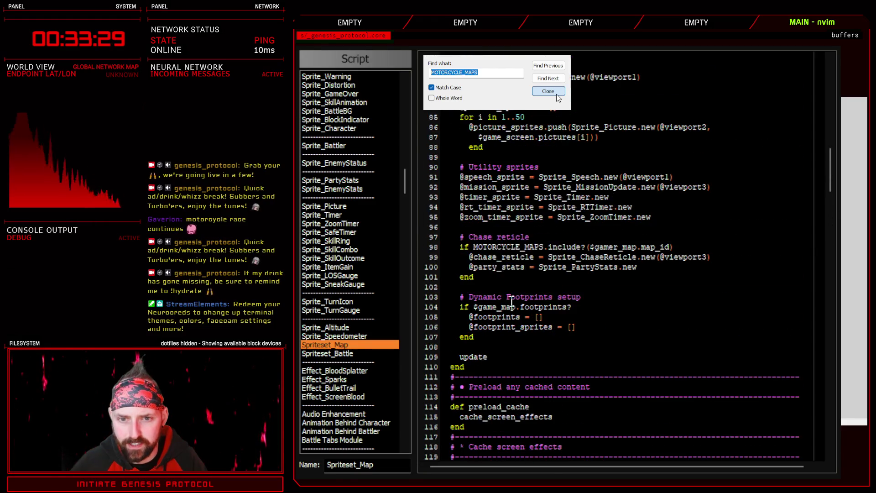
{"action": "scroll", "coordinate": [510, 292], "scroll_direction": "down", "scroll_amount": 6}
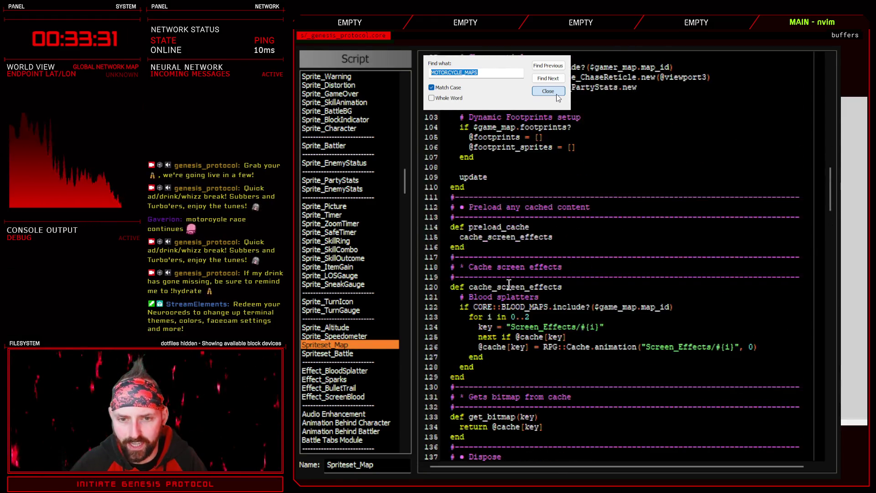
{"action": "scroll", "coordinate": [494, 338], "scroll_direction": "up", "scroll_amount": 20}
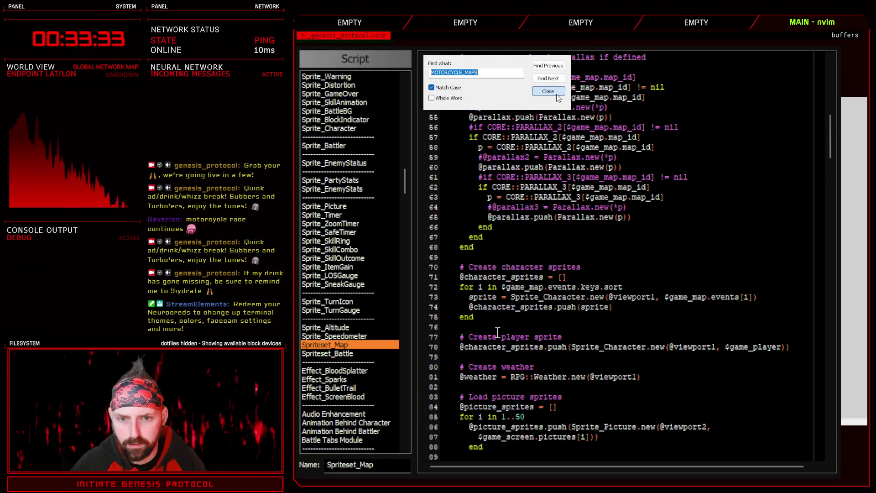
{"action": "scroll", "coordinate": [497, 331], "scroll_direction": "up", "scroll_amount": 4}
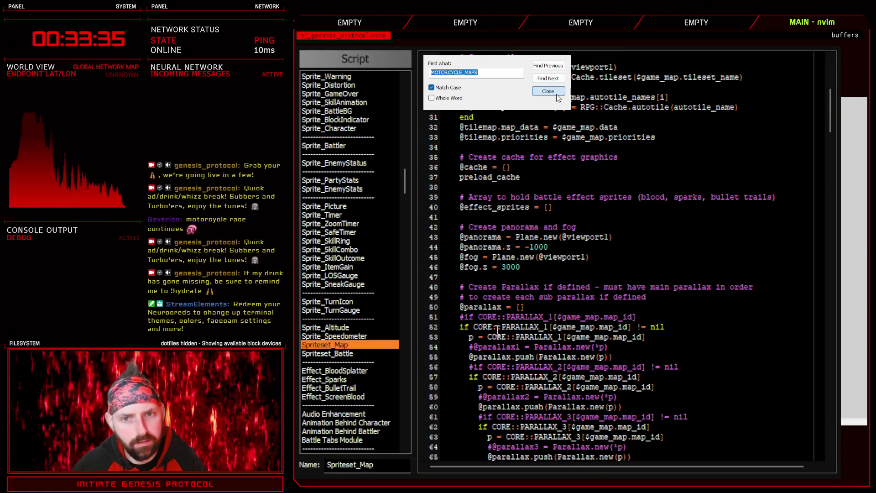
{"action": "scroll", "coordinate": [497, 329], "scroll_direction": "up", "scroll_amount": 6}
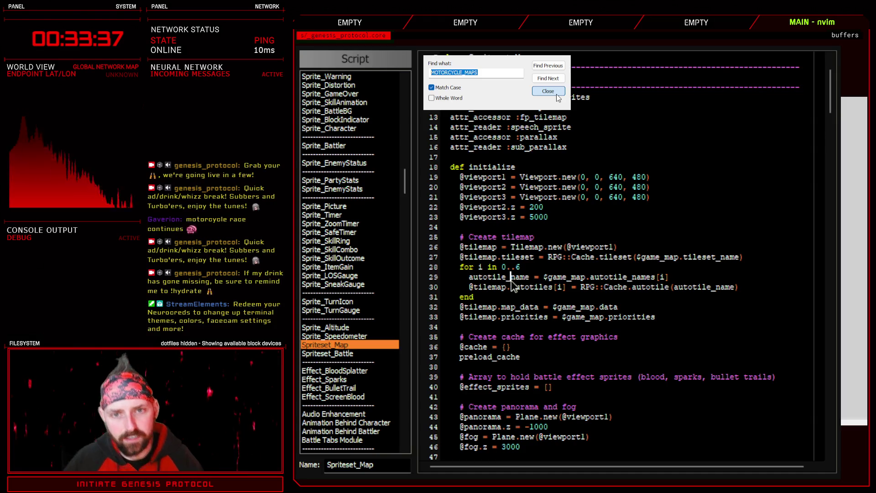
{"action": "key", "text": "Tab"}
{"action": "type", "text": "effect_spr"}
{"action": "key", "text": "Return"}
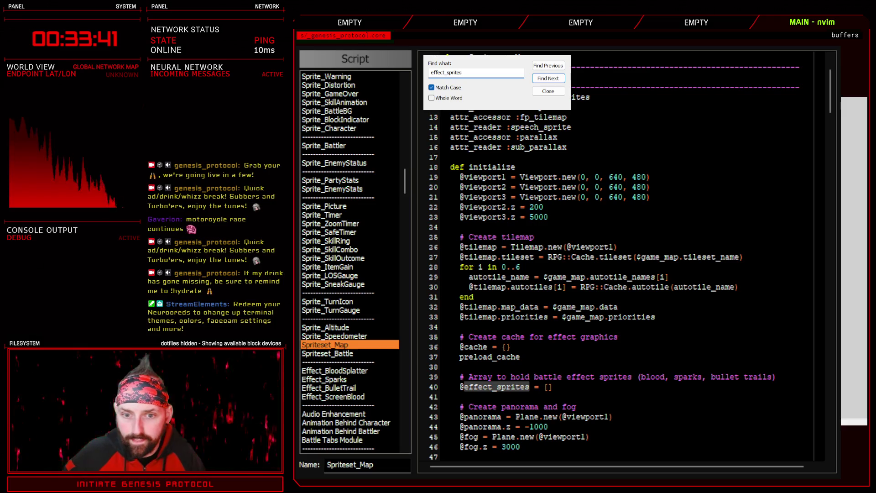
{"action": "left_click", "coordinate": [555, 90]}
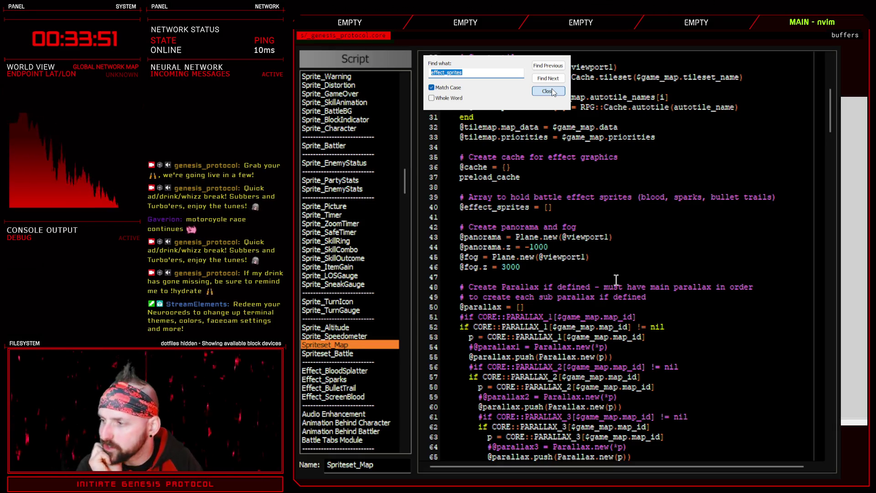
{"action": "key", "text": "Return"}
{"action": "key", "text": "Return"}
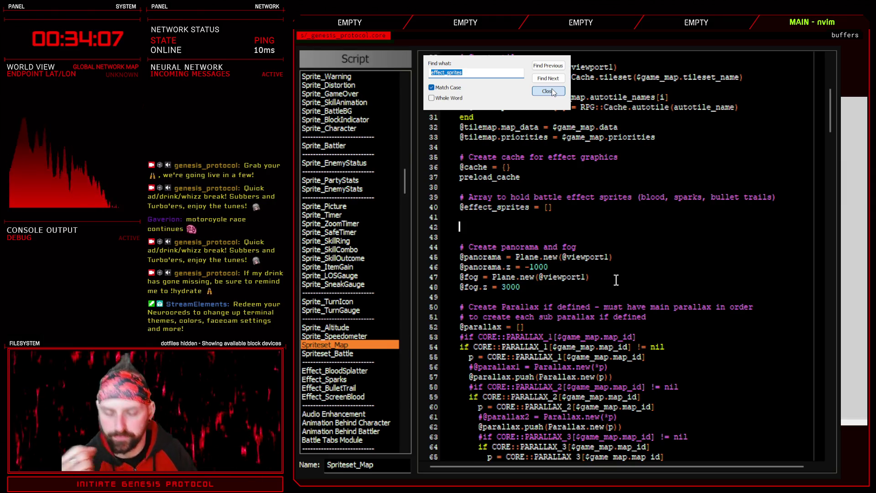
{"action": "type", "text": "@ut"}
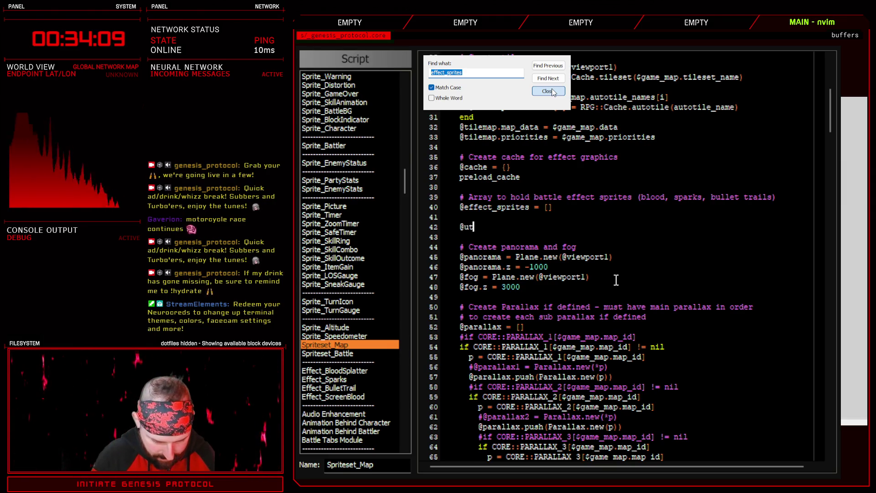
{"action": "type", "text": "ility_sprites = "}
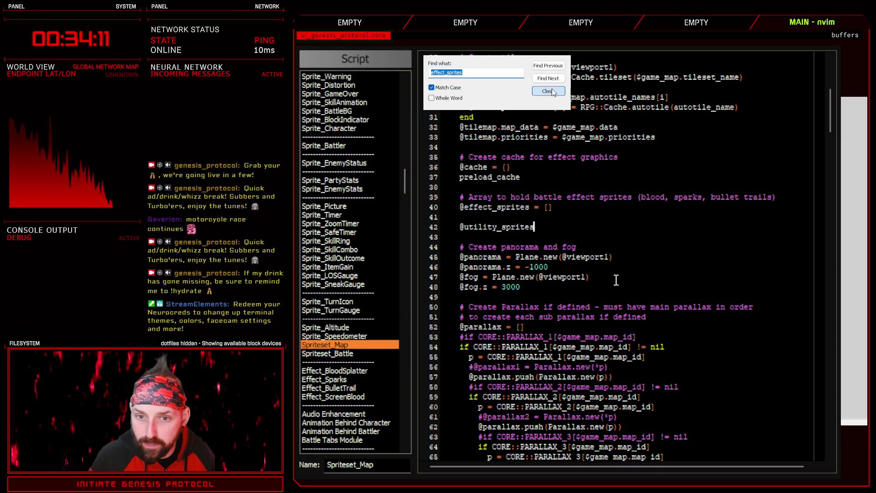
{"action": "type", "text": "[]"}
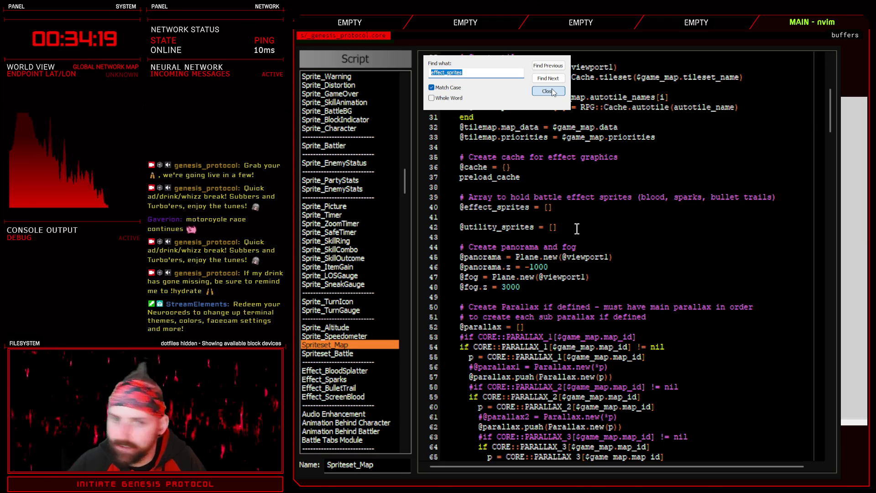
{"action": "scroll", "coordinate": [577, 228], "scroll_direction": "down", "scroll_amount": 12}
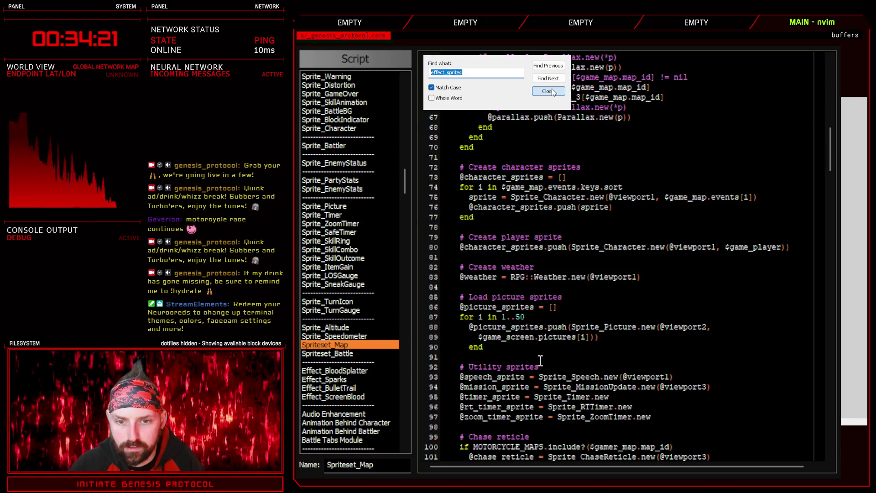
{"action": "scroll", "coordinate": [549, 363], "scroll_direction": "down", "scroll_amount": 6}
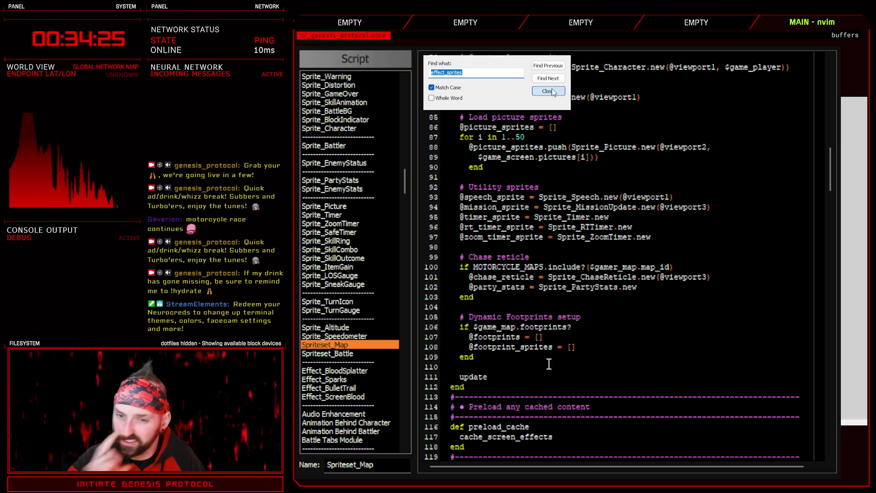
{"action": "left_click", "coordinate": [681, 267]}
{"action": "key", "text": "Return"}
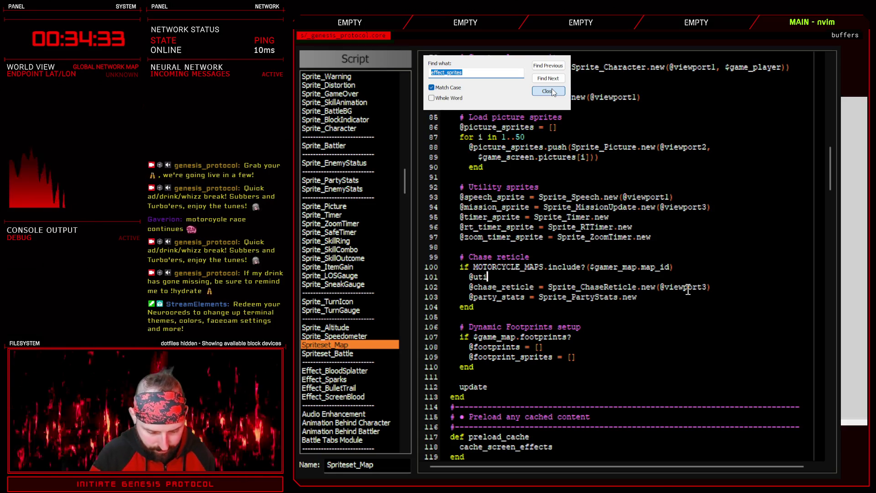
{"action": "type", "text": "lity.sprites."}
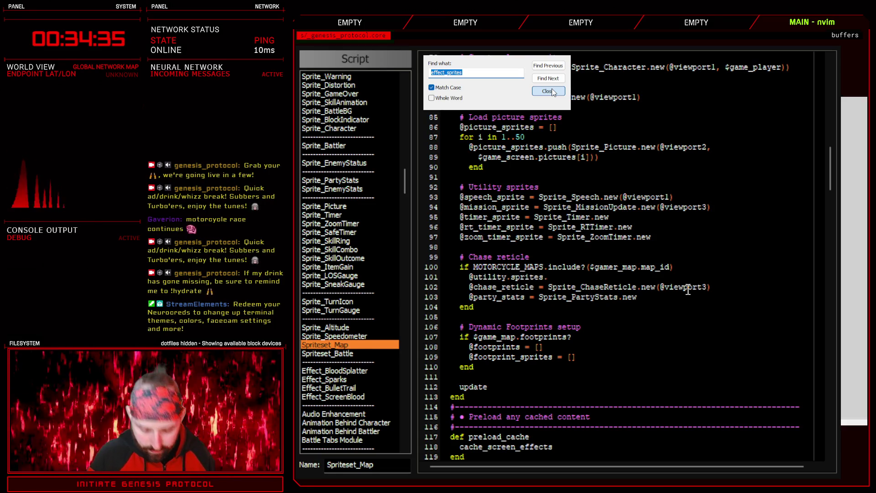
{"action": "key", "text": "BackSpace"}
{"action": "key", "text": "BackSpace"}
{"action": "key", "text": "BackSpace"}
{"action": "type", "text": "_sprites.push("}
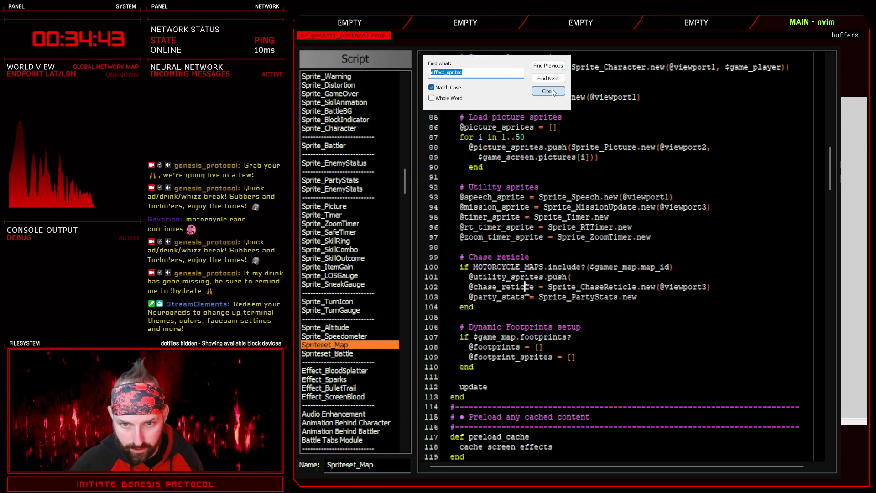
{"action": "key", "text": "ctrl+d"}
{"action": "key", "text": "Down"}
{"action": "key", "text": "Down"}
{"action": "key", "text": "ctrl+d"}
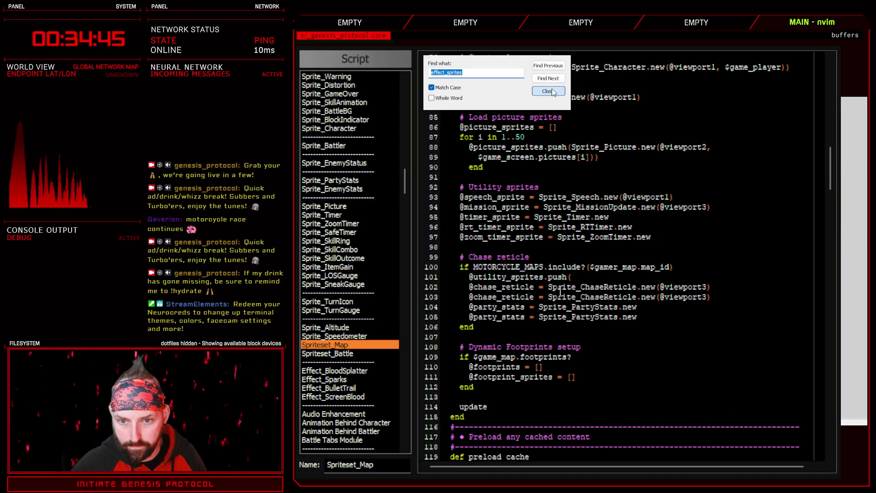
{"action": "mouse_move", "coordinate": [548, 286]}
{"action": "left_mouse_down"}
{"action": "mouse_move", "coordinate": [710, 288]}
{"action": "mouse_move", "coordinate": [571, 277]}
{"action": "left_mouse_up"}
{"action": "type", "text": ")"}
{"action": "key", "text": "Return"}
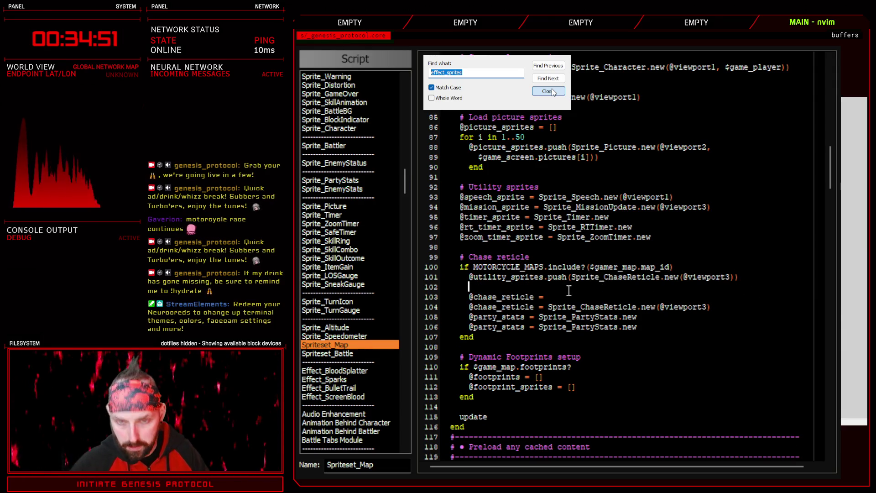
Step: Duplicate the push line for Sprite_PartyStats.new and remove the leftover duplicated lines
{"action": "left_click", "coordinate": [486, 277]}
{"action": "key", "text": "ctrl+d"}
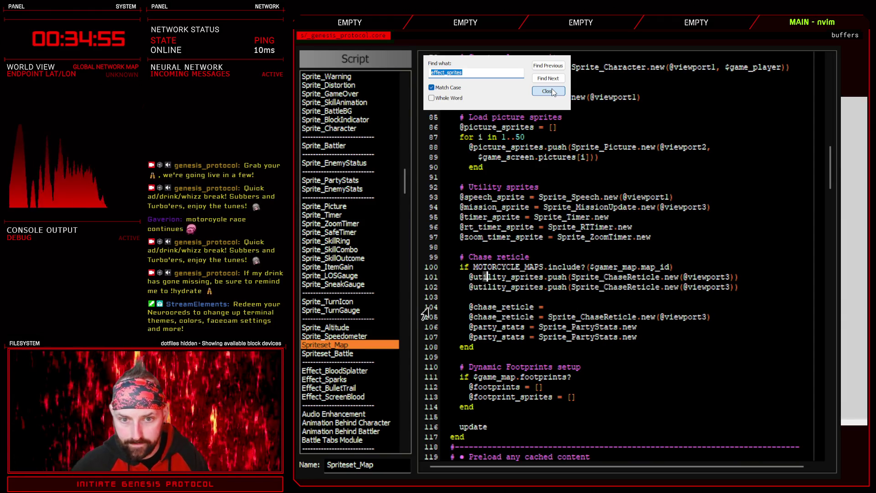
{"action": "left_click", "coordinate": [424, 308]}
{"action": "key", "text": "Delete"}
{"action": "left_click_drag", "start_coordinate": [571, 286], "coordinate": [734, 286]}
{"action": "key", "text": "ctrl+x"}
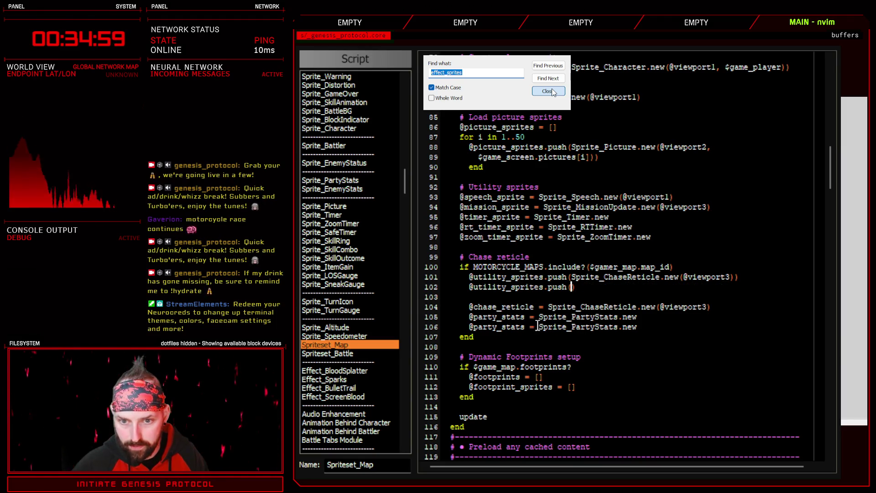
{"action": "left_click_drag", "start_coordinate": [537, 327], "coordinate": [641, 325]}
{"action": "left_click_drag", "start_coordinate": [584, 289], "coordinate": [574, 288]}
{"action": "left_click_drag", "start_coordinate": [538, 327], "coordinate": [425, 333]}
{"action": "key", "text": "BackSpace"}
{"action": "left_click", "coordinate": [674, 287]}
{"action": "key", "text": "Delete"}
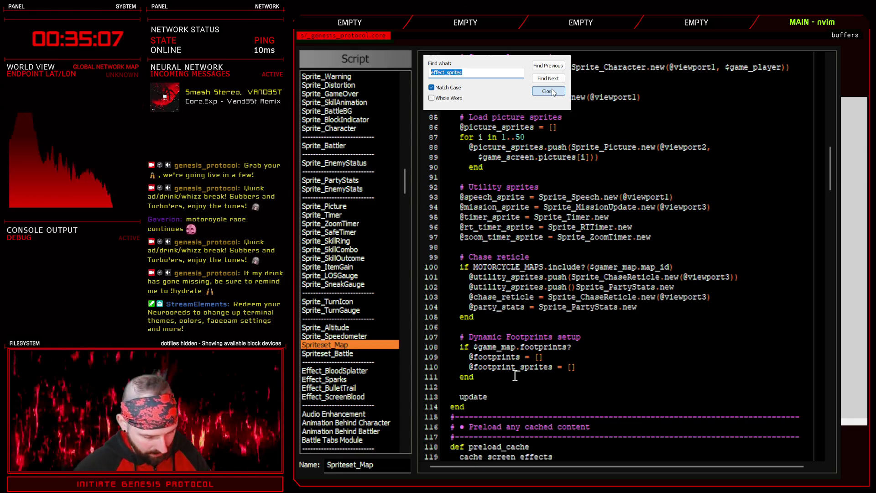
{"action": "key", "text": "Down"}
{"action": "key", "text": "Home"}
{"action": "type", "text": "#"}
{"action": "key", "text": "Down"}
{"action": "type", "text": "#"}
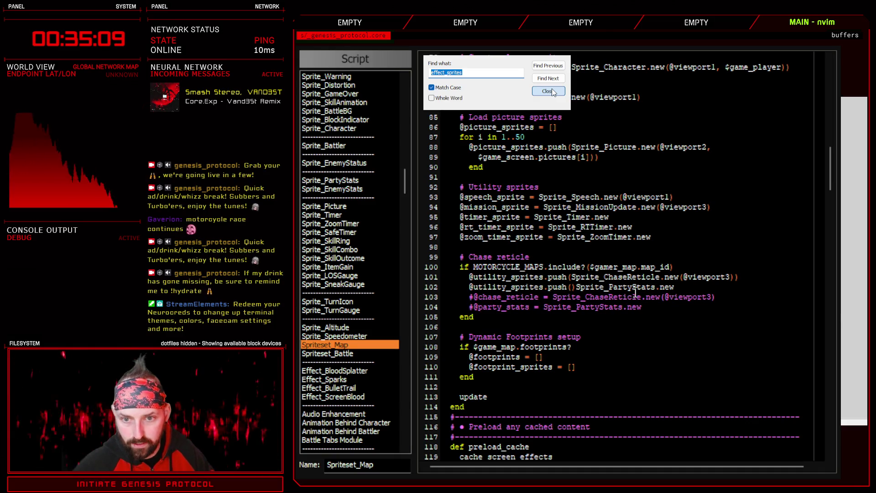
{"action": "left_click_drag", "start_coordinate": [575, 287], "coordinate": [637, 279]}
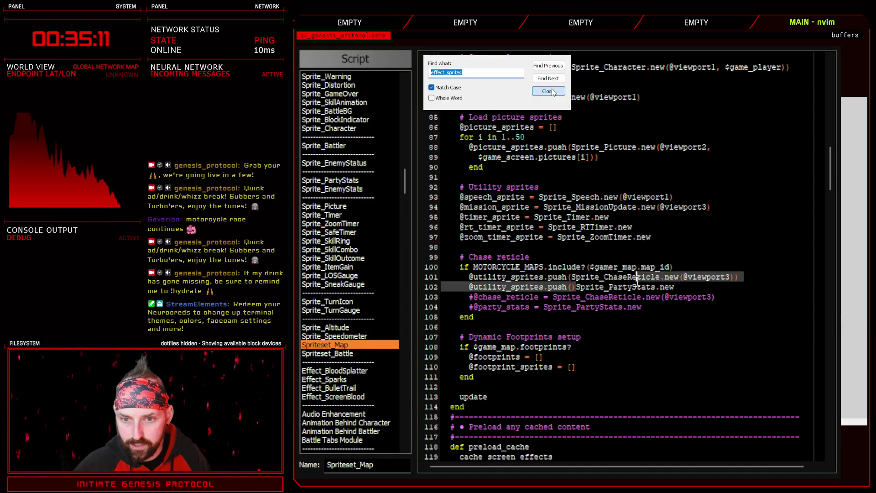
{"action": "left_click", "coordinate": [673, 286]}
{"action": "type", "text": ")"}
{"action": "left_click_drag", "start_coordinate": [571, 287], "coordinate": [669, 286]}
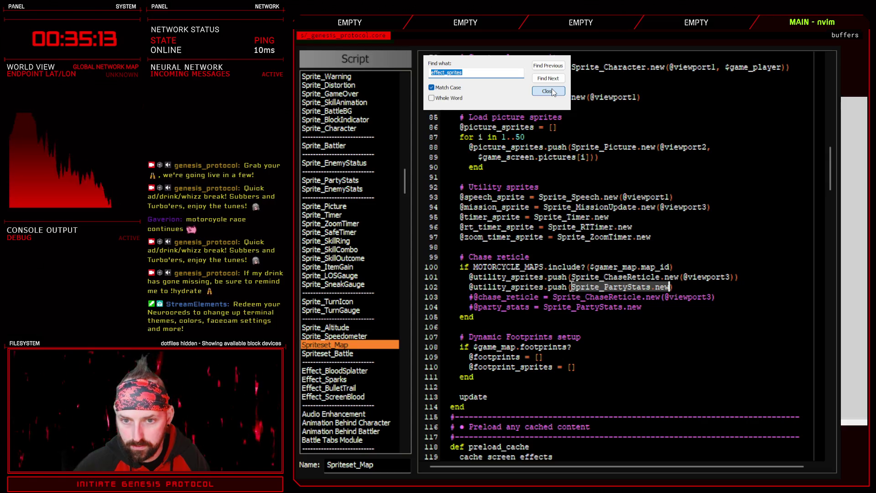
{"action": "left_click", "coordinate": [678, 285]}
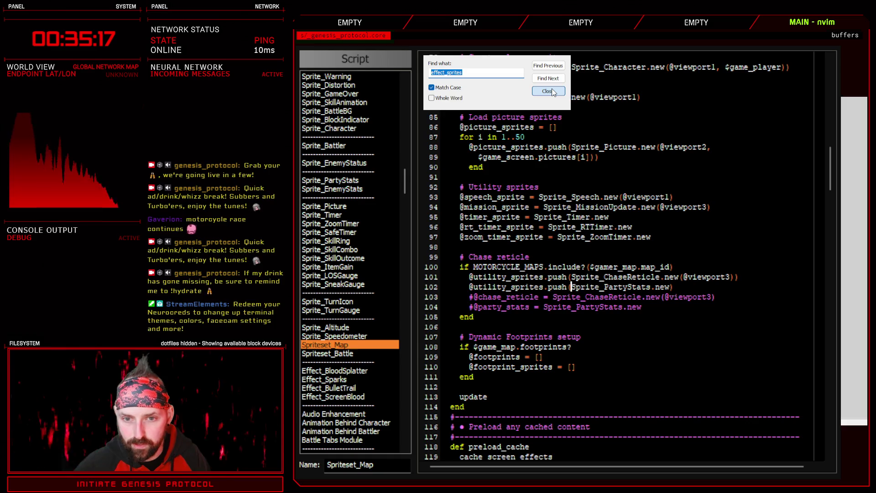
{"action": "scroll", "coordinate": [548, 312], "scroll_direction": "down", "scroll_amount": 5}
{"action": "scroll", "coordinate": [547, 312], "scroll_direction": "down", "scroll_amount": 5}
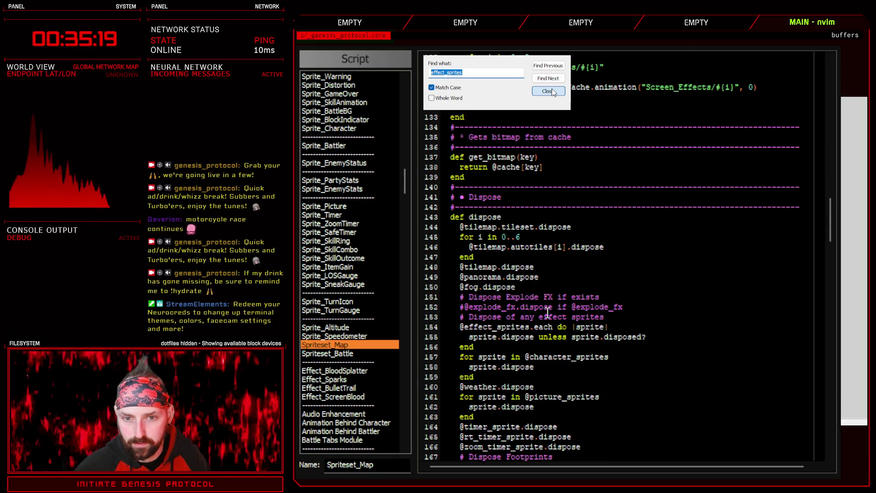
{"action": "scroll", "coordinate": [524, 373], "scroll_direction": "down", "scroll_amount": 6}
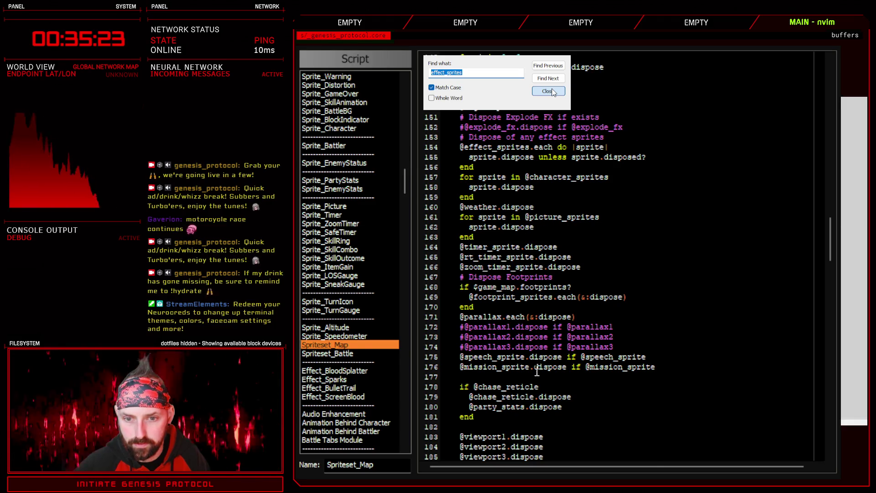
{"action": "scroll", "coordinate": [537, 372], "scroll_direction": "down", "scroll_amount": 4}
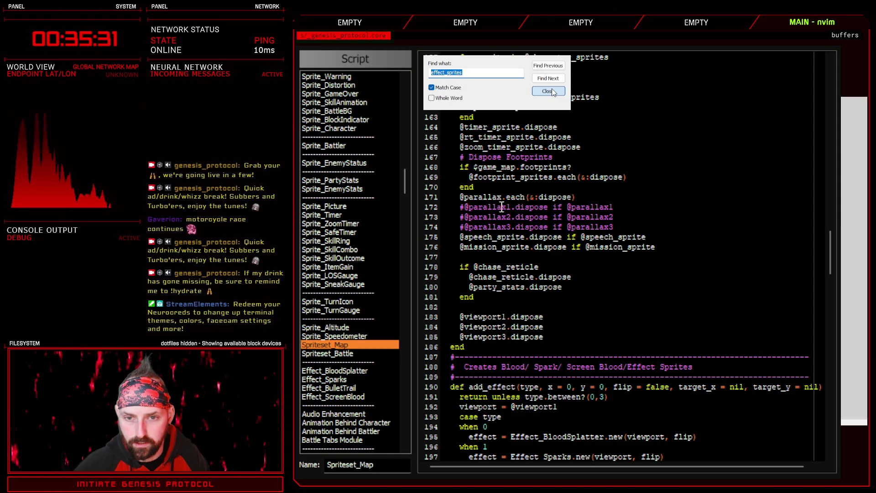
{"action": "left_click_drag", "start_coordinate": [461, 197], "coordinate": [577, 197]}
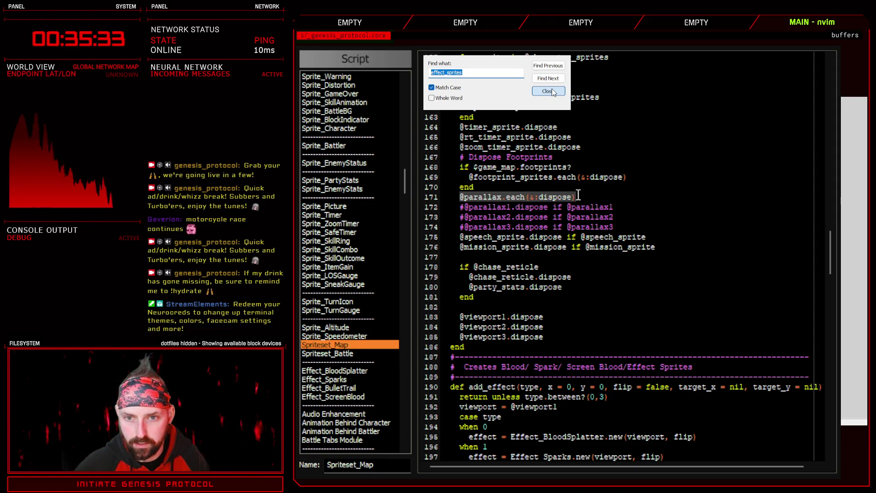
{"action": "left_click", "coordinate": [509, 258]}
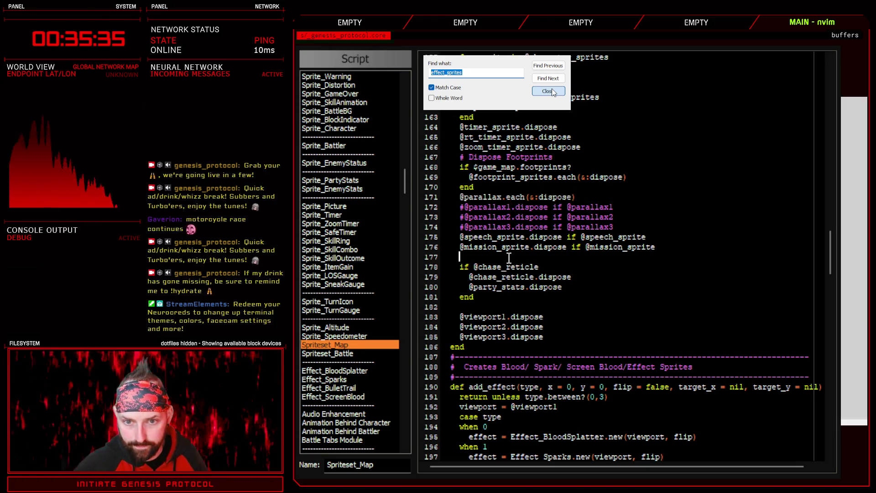
{"action": "key", "text": "Return"}
{"action": "key", "text": "ctrl+v"}
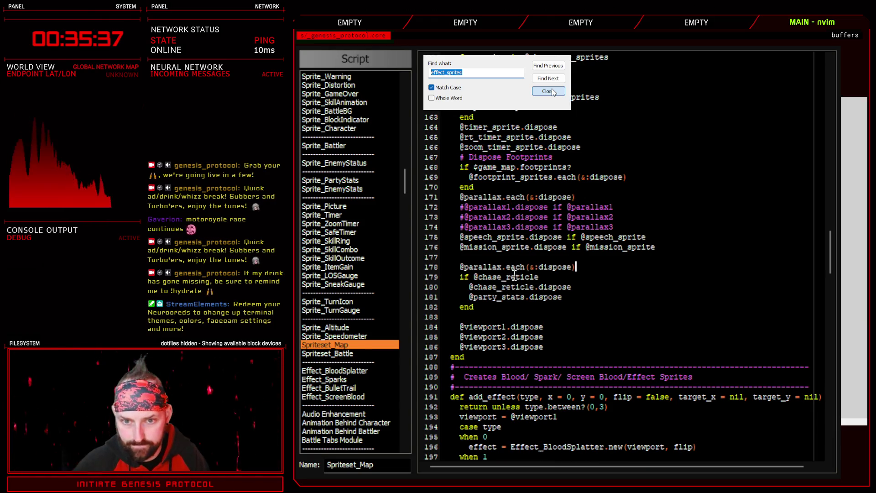
{"action": "left_click_drag", "start_coordinate": [466, 267], "coordinate": [504, 267]}
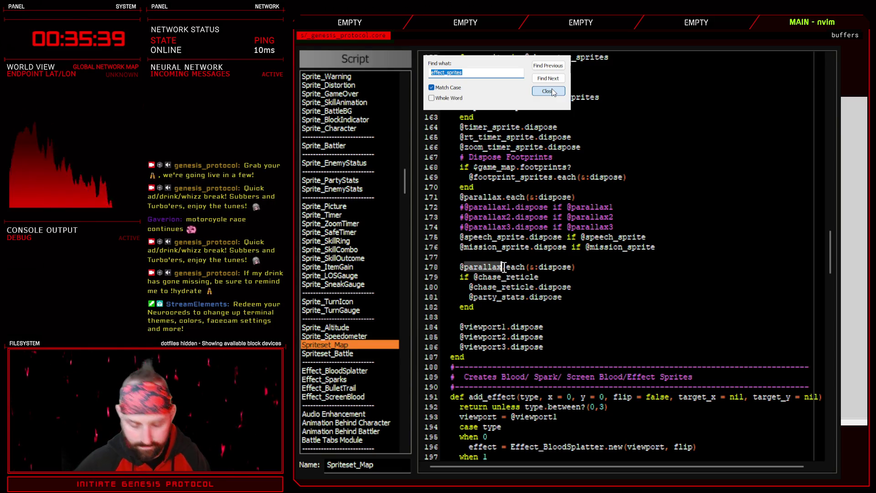
{"action": "type", "text": "utility_spr"}
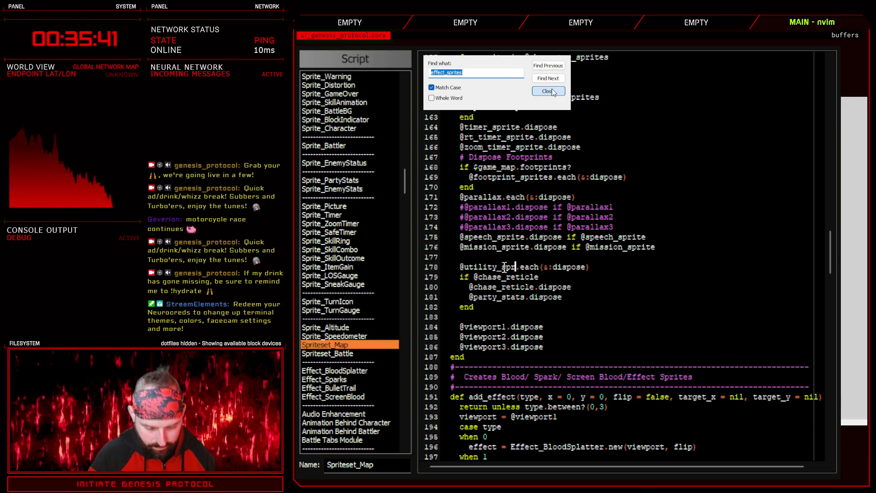
{"action": "type", "text": "ites"}
Step: Comment out the old chase reticle disposal block on lines 179–182 with #
{"action": "left_click", "coordinate": [460, 276]}
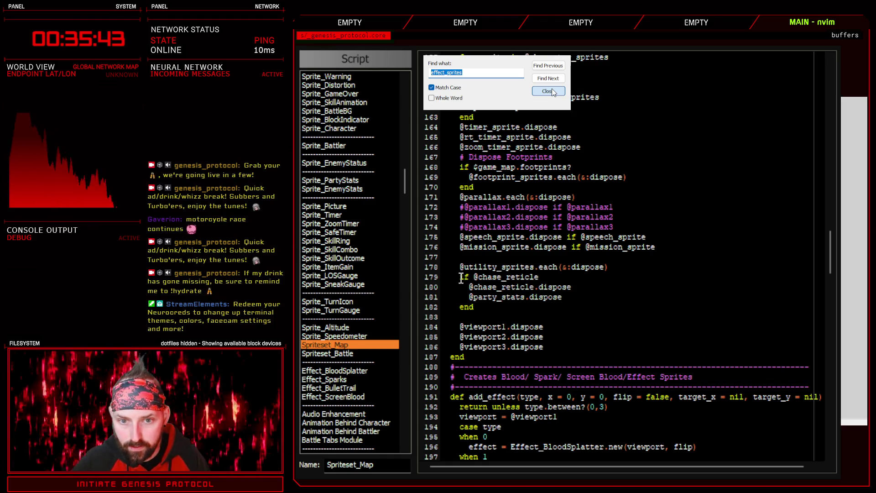
{"action": "type", "text": "#"}
{"action": "key", "text": "Left"}
{"action": "key", "text": "Down"}
{"action": "type", "text": "#"}
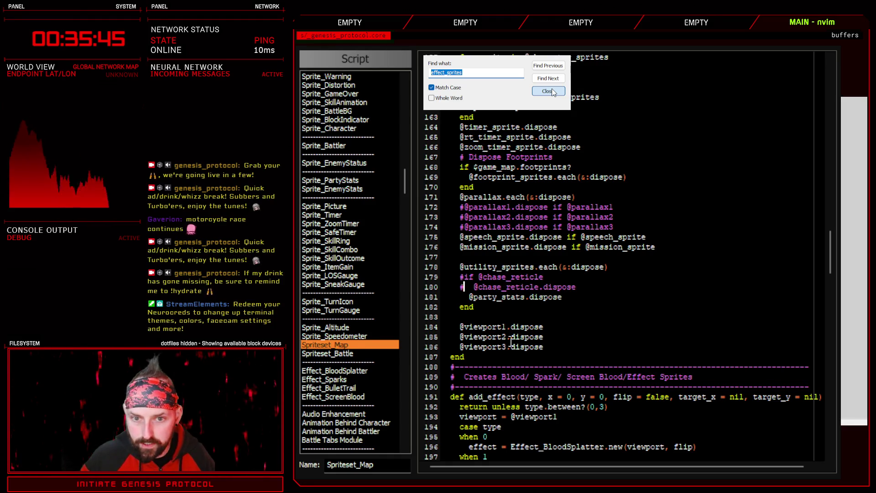
{"action": "key", "text": "Left"}
{"action": "key", "text": "Down"}
{"action": "type", "text": "#"}
{"action": "key", "text": "Left"}
{"action": "key", "text": "Down"}
{"action": "type", "text": "#"}
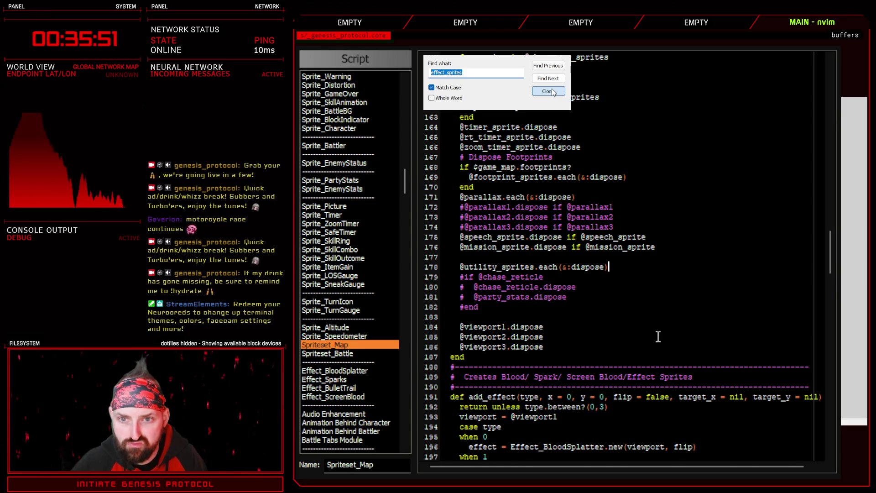
Step: Insert a utility_sprites each(&:update) line above the motorcycle block, adapted from the footprints update
{"action": "scroll", "coordinate": [648, 324], "scroll_direction": "up", "scroll_amount": 4}
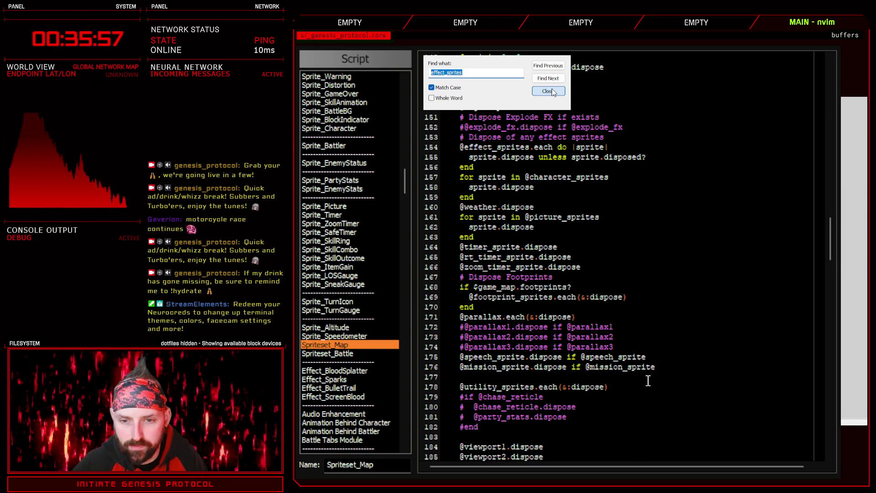
{"action": "scroll", "coordinate": [648, 372], "scroll_direction": "down", "scroll_amount": 2}
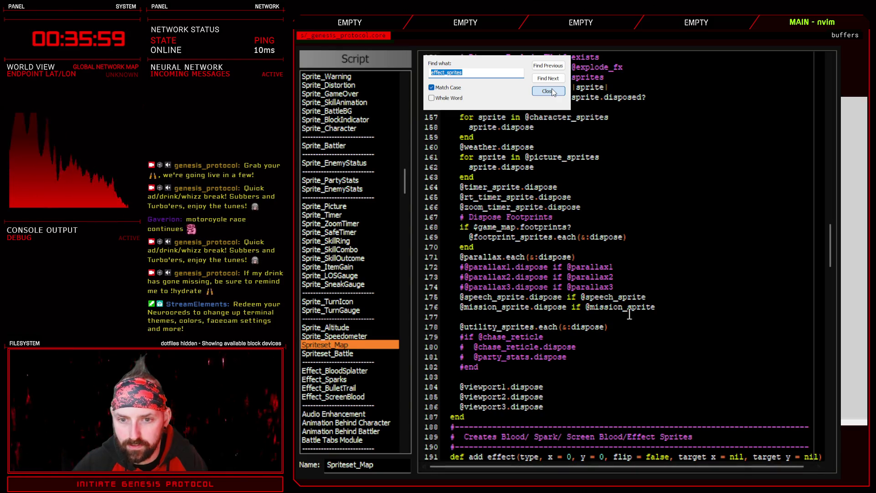
{"action": "scroll", "coordinate": [642, 334], "scroll_direction": "down", "scroll_amount": 20}
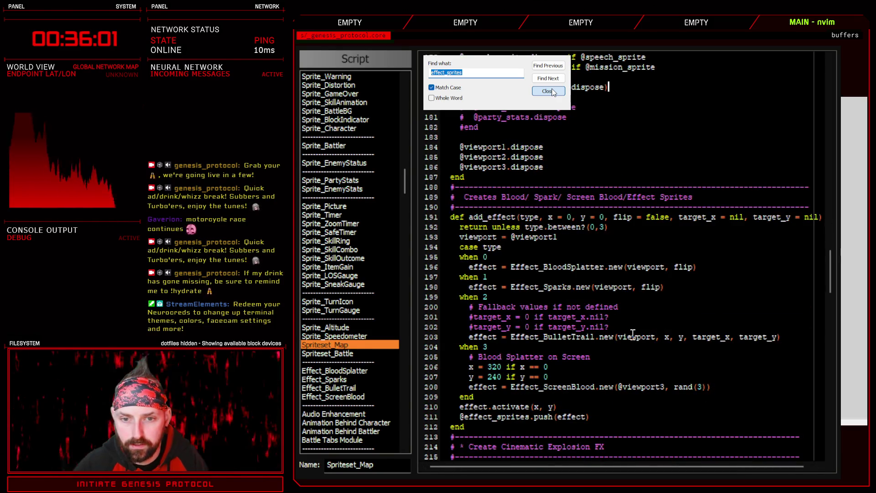
{"action": "scroll", "coordinate": [552, 322], "scroll_direction": "down", "scroll_amount": 20}
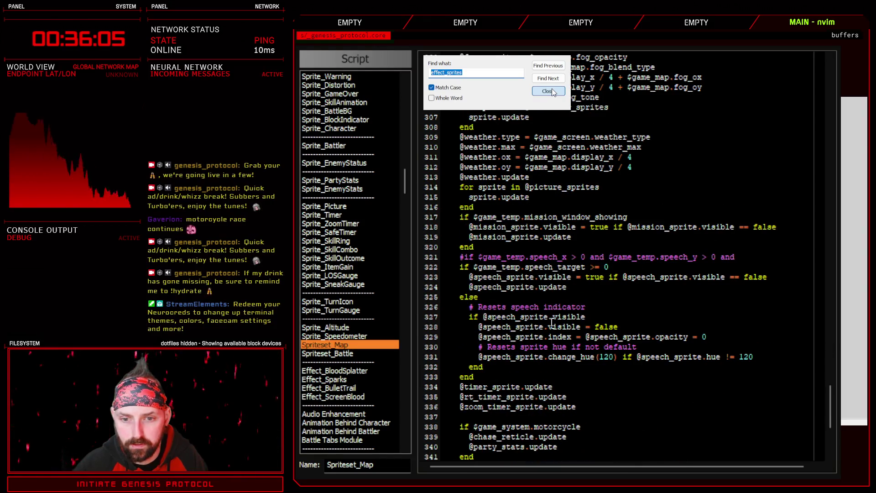
{"action": "scroll", "coordinate": [550, 327], "scroll_direction": "down", "scroll_amount": 3}
{"action": "scroll", "coordinate": [578, 329], "scroll_direction": "down", "scroll_amount": 4}
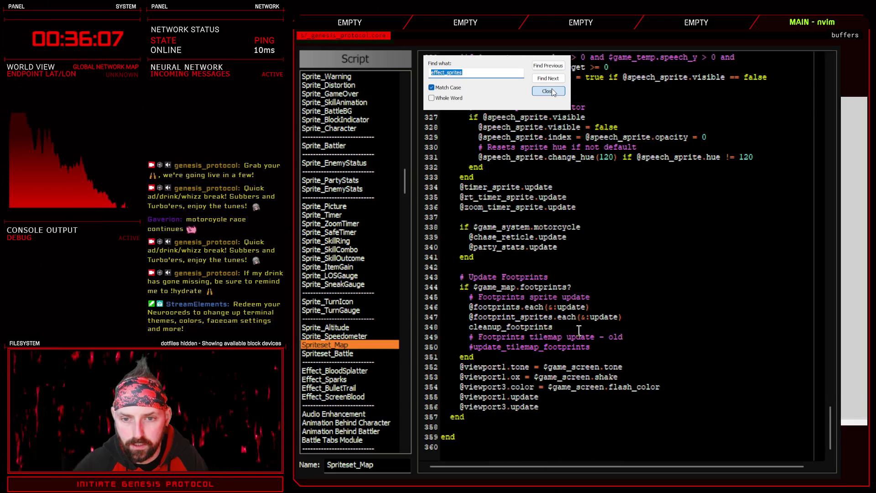
{"action": "left_click_drag", "start_coordinate": [470, 306], "coordinate": [589, 307]}
{"action": "key", "text": "ctrl+c"}
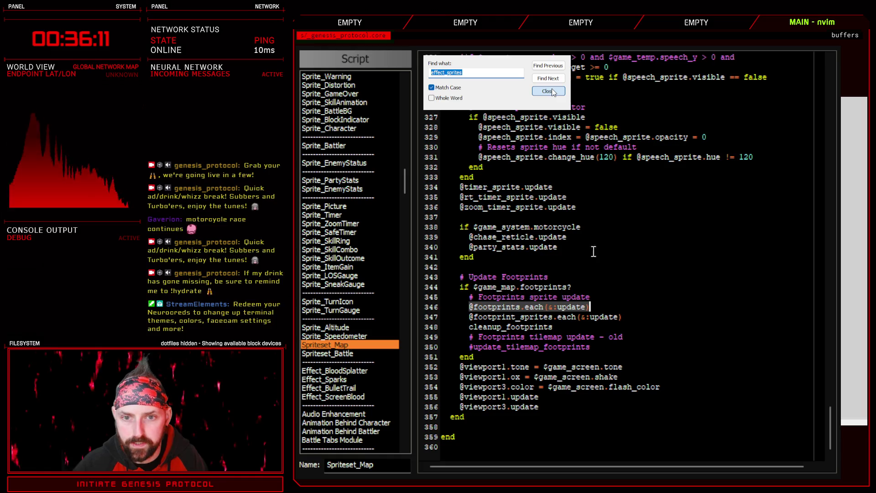
{"action": "left_click", "coordinate": [469, 237]}
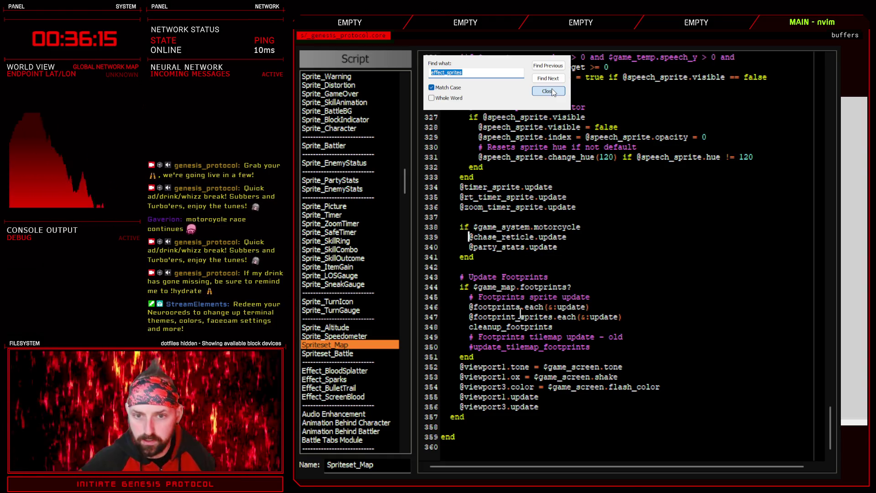
{"action": "left_click", "coordinate": [481, 218]}
{"action": "key", "text": "Return"}
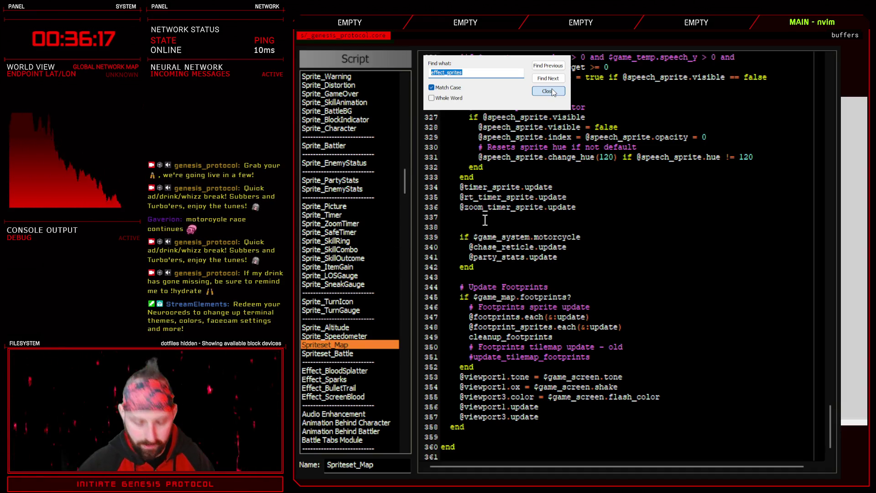
{"action": "type", "text": "utlity_sprites"}
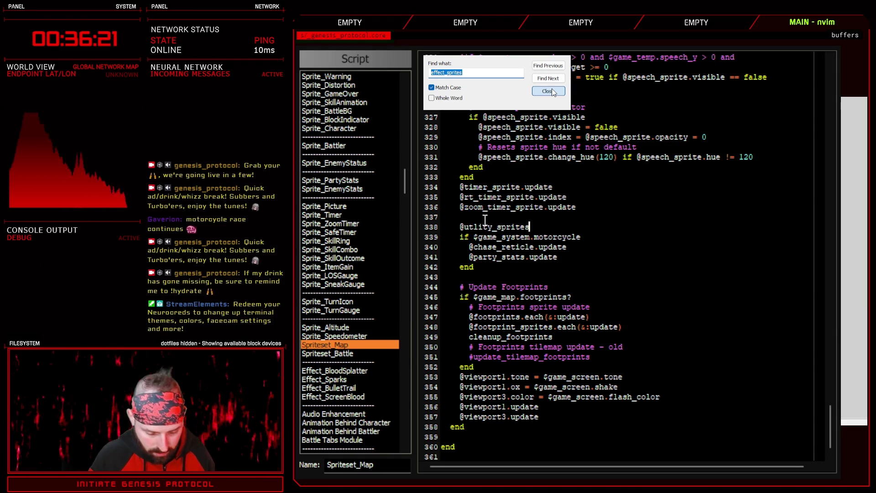
{"action": "key", "text": "ctrl+v"}
{"action": "left_click", "coordinate": [532, 222]}
{"action": "left_click_drag", "start_coordinate": [532, 224], "coordinate": [576, 224]}
{"action": "key", "text": "Delete"}
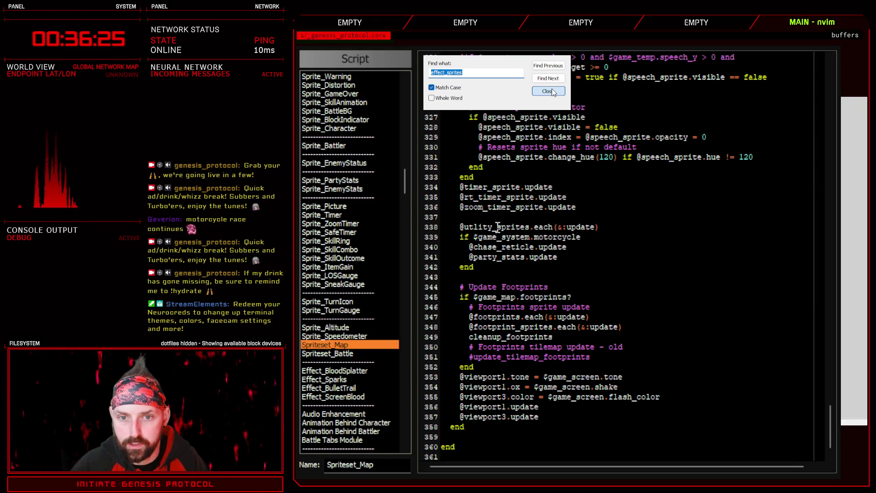
Step: Fix the 'utlity' typo and comment out the motorcycle update block on lines 339–342
{"action": "left_click", "coordinate": [474, 227]}
{"action": "type", "text": "i"}
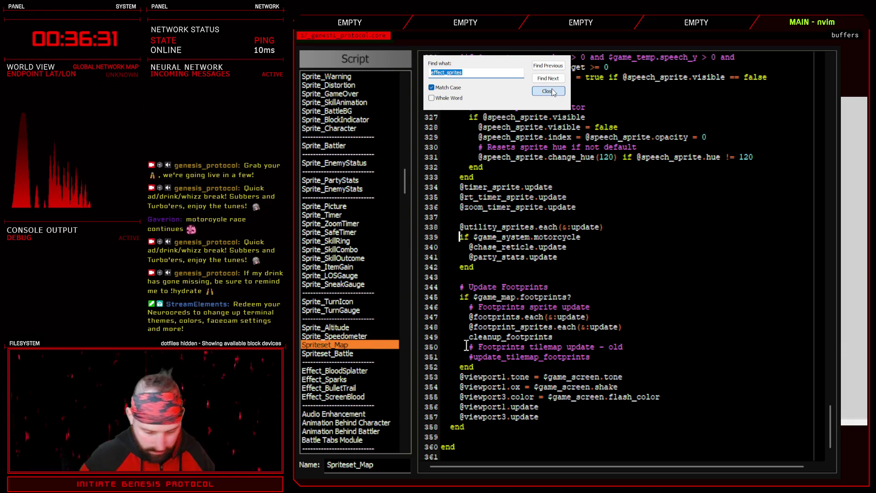
{"action": "type", "text": "#"}
{"action": "key", "text": "Down"}
{"action": "key", "text": "Left"}
{"action": "type", "text": "#"}
{"action": "key", "text": "Down"}
{"action": "key", "text": "Left"}
{"action": "type", "text": "#"}
{"action": "key", "text": "Down"}
{"action": "key", "text": "Left"}
{"action": "type", "text": "#"}
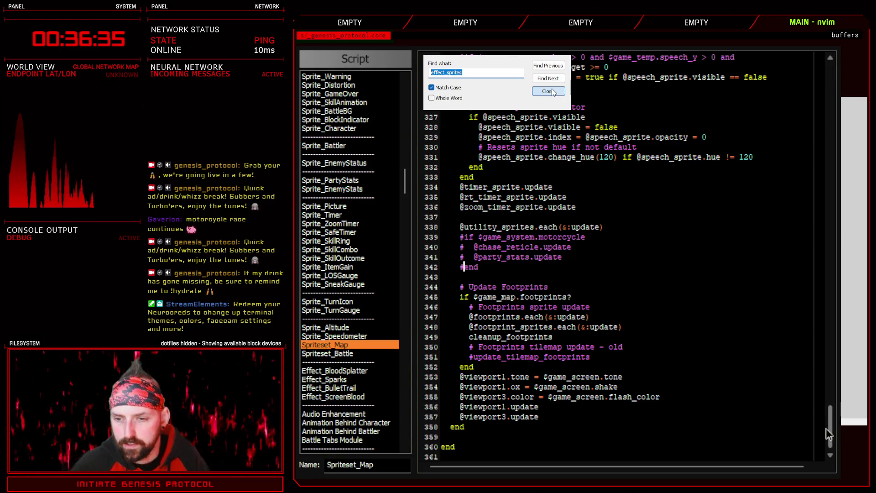
{"action": "left_click_drag", "start_coordinate": [829, 422], "coordinate": [830, 85]}
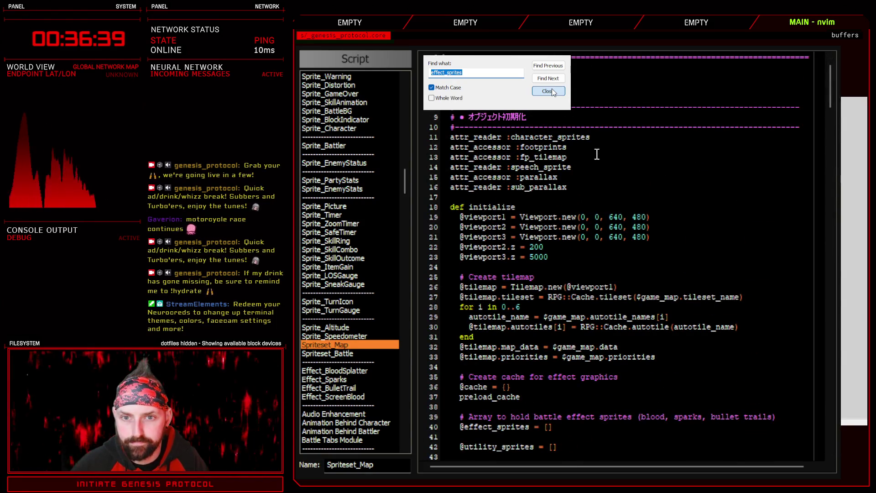
Step: Add 'attr_accessor :utility_sprites' on line 17 and start a playtest with F12
{"action": "left_click", "coordinate": [580, 183]}
{"action": "key", "text": "Return"}
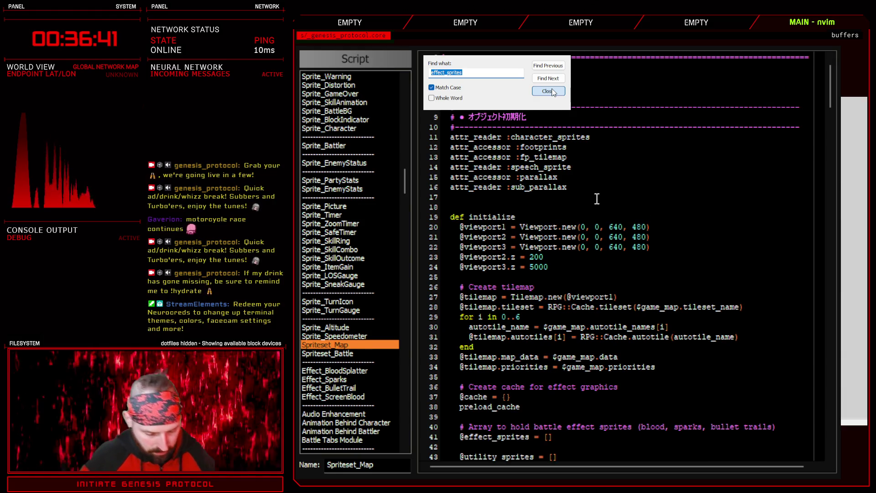
{"action": "type", "text": "attr_accessor"}
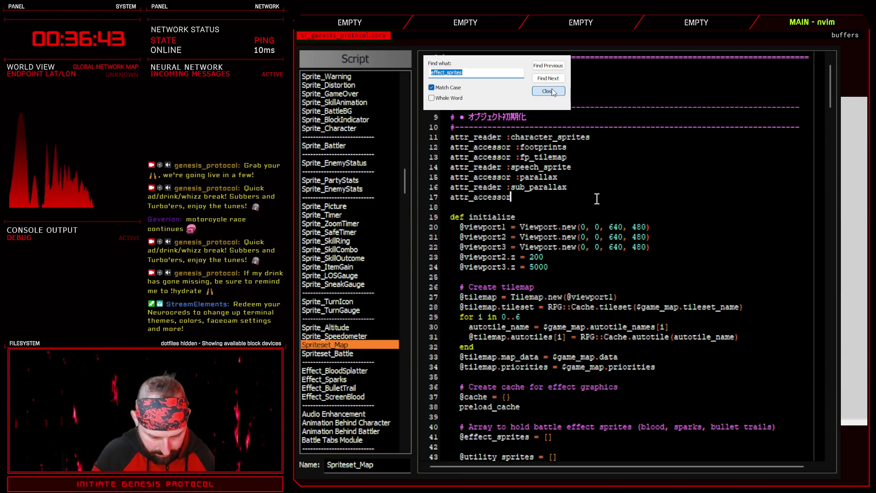
{"action": "type", "text": " :utility_sprites"}
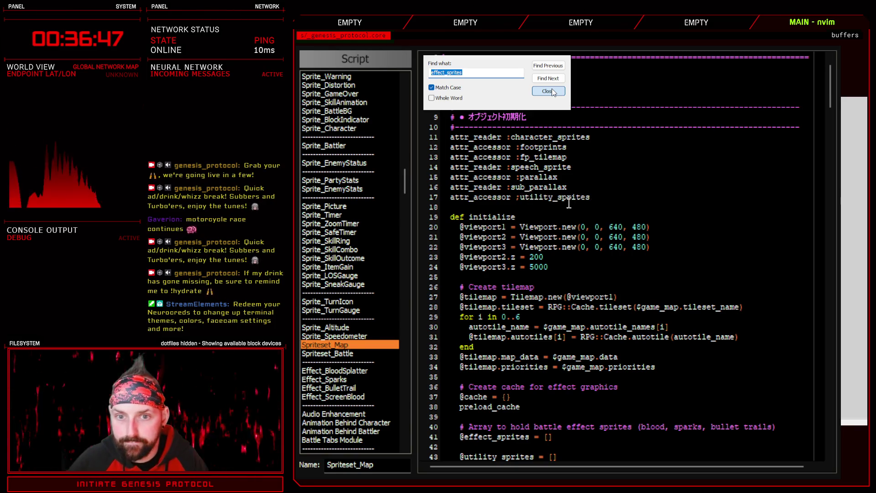
{"action": "key", "text": "Down"}
{"action": "left_click", "coordinate": [520, 198]}
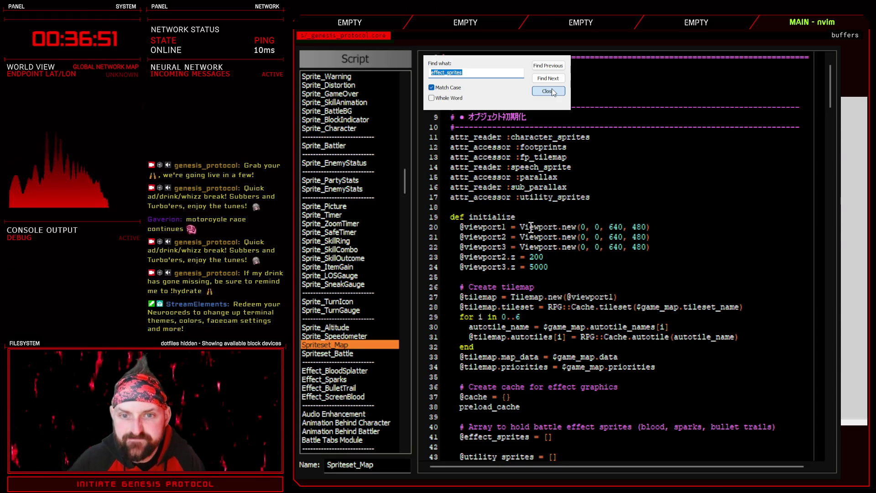
{"action": "scroll", "coordinate": [629, 236], "scroll_direction": "down", "scroll_amount": 14}
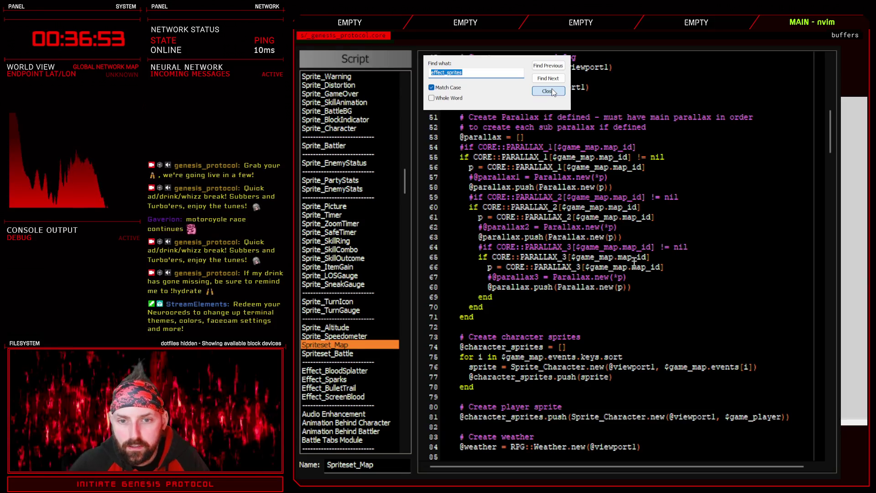
{"action": "scroll", "coordinate": [634, 262], "scroll_direction": "down", "scroll_amount": 20}
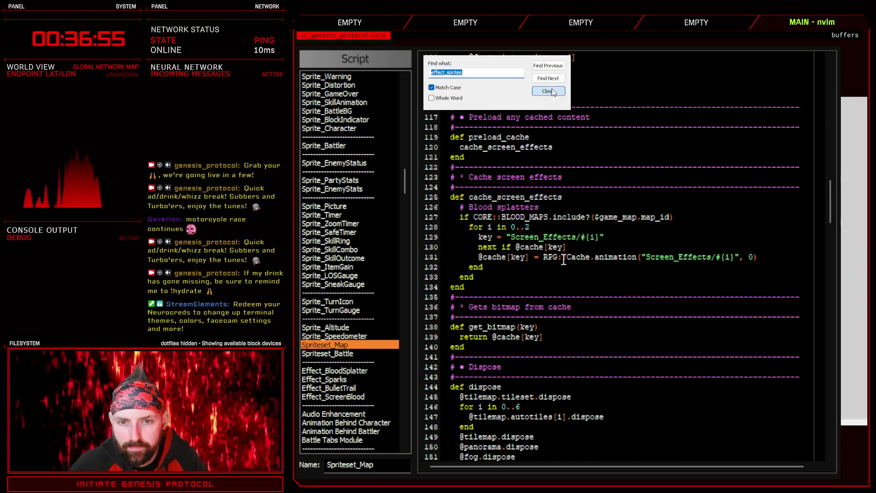
{"action": "scroll", "coordinate": [564, 260], "scroll_direction": "up", "scroll_amount": 6}
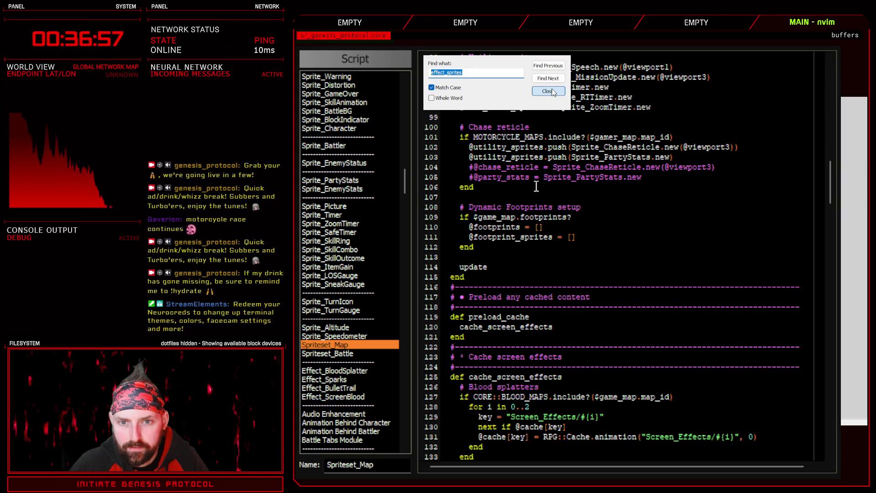
{"action": "key", "text": "F12"}
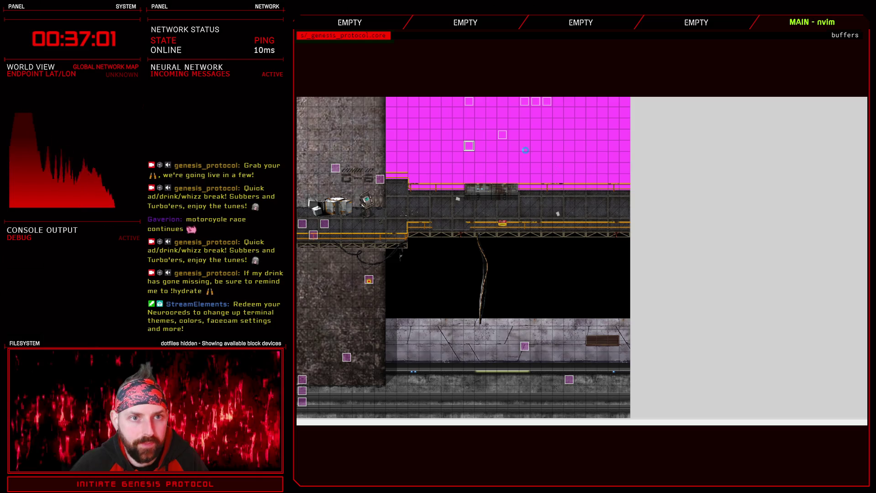
Step: Close the running playtest and scroll down through the map
{"action": "key", "text": "alt+F4"}
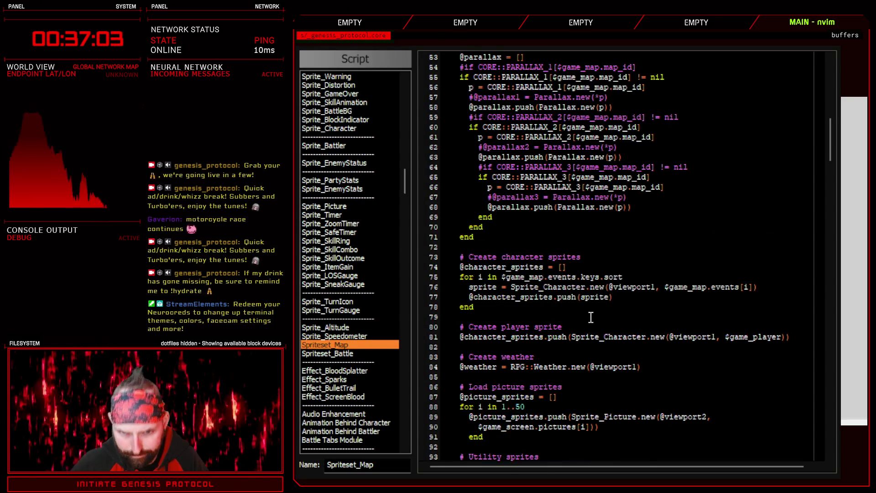
{"action": "scroll", "coordinate": [548, 270], "scroll_direction": "down", "scroll_amount": 12}
{"action": "scroll", "coordinate": [545, 233], "scroll_direction": "down", "scroll_amount": 10}
{"action": "scroll", "coordinate": [549, 239], "scroll_direction": "down", "scroll_amount": 10}
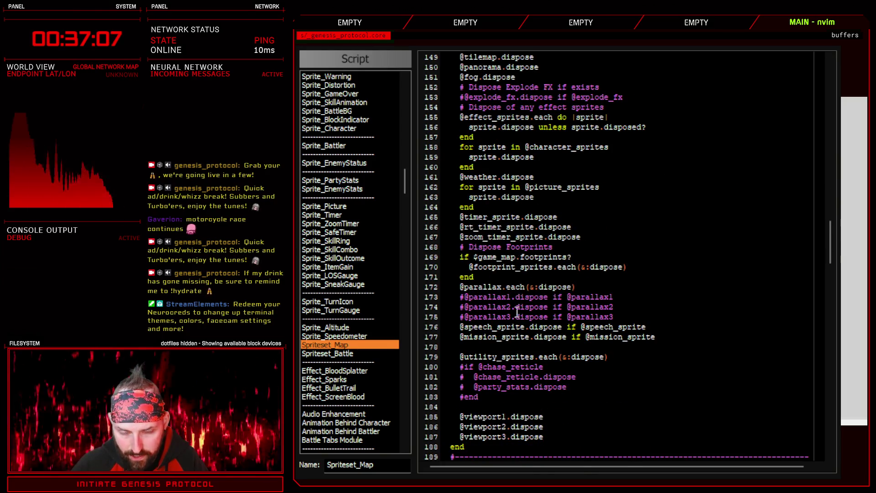
{"action": "scroll", "coordinate": [517, 312], "scroll_direction": "down", "scroll_amount": 4}
{"action": "scroll", "coordinate": [494, 248], "scroll_direction": "down", "scroll_amount": 20}
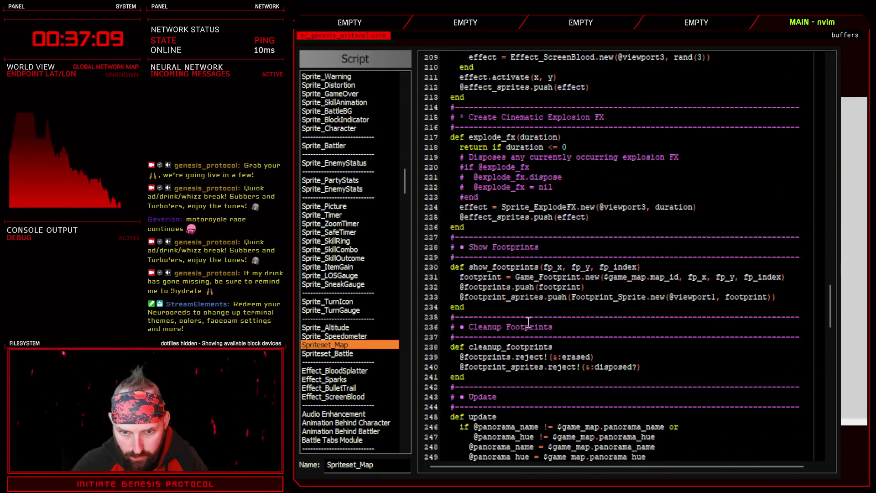
{"action": "scroll", "coordinate": [535, 257], "scroll_direction": "down", "scroll_amount": 16}
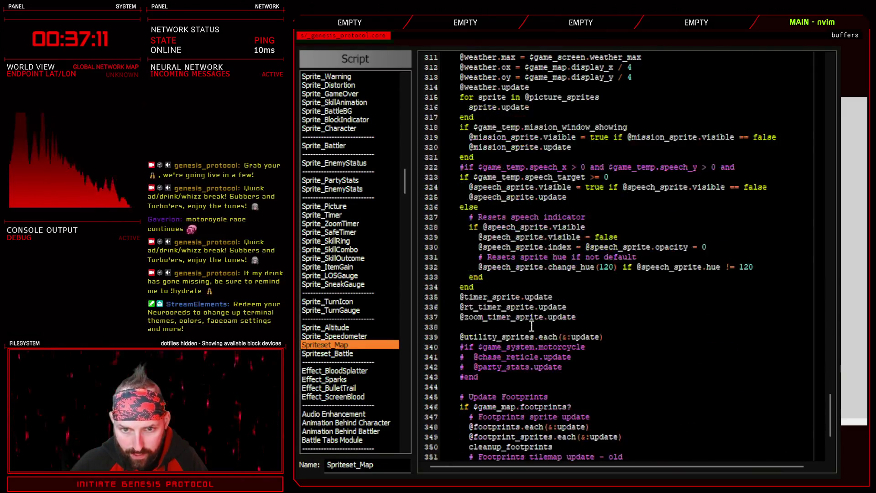
Step: Playtest again to the save-slot screen, then reopen the Script Editor on Spriteset_Map
{"action": "key", "text": "F12"}
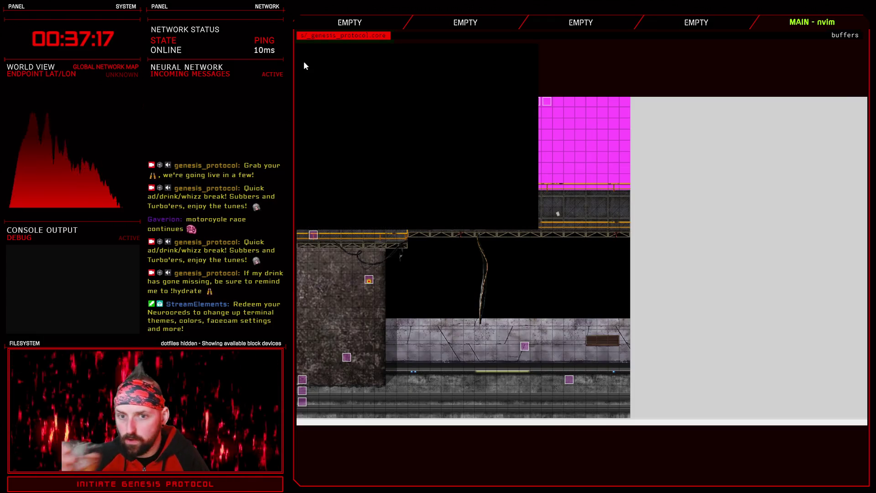
{"action": "key", "text": "Down"}
{"action": "key", "text": "Return"}
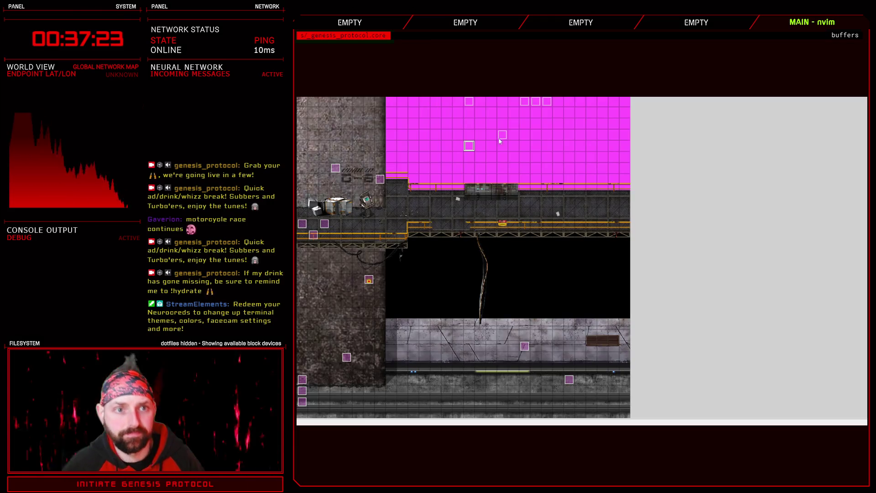
{"action": "key", "text": "F11"}
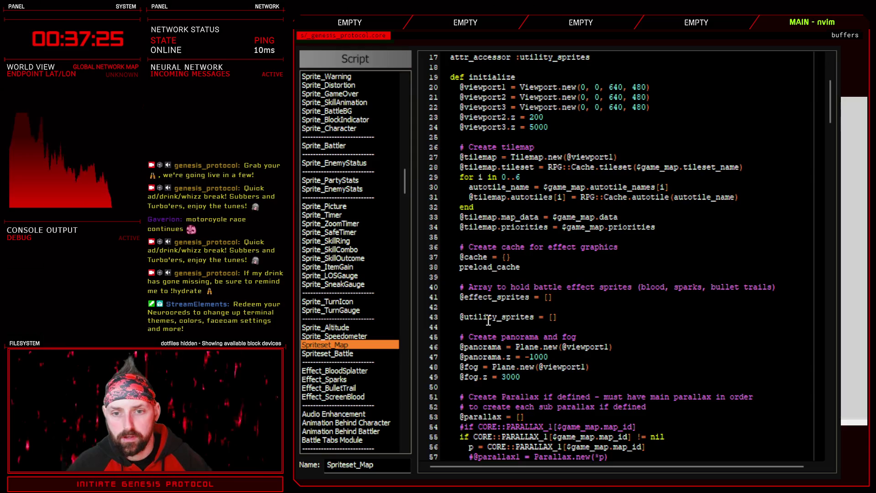
Step: Review Spriteset_Map's initialize method down to the Chase reticle block and launch a playtest
{"action": "scroll", "coordinate": [607, 329], "scroll_direction": "down", "scroll_amount": 12}
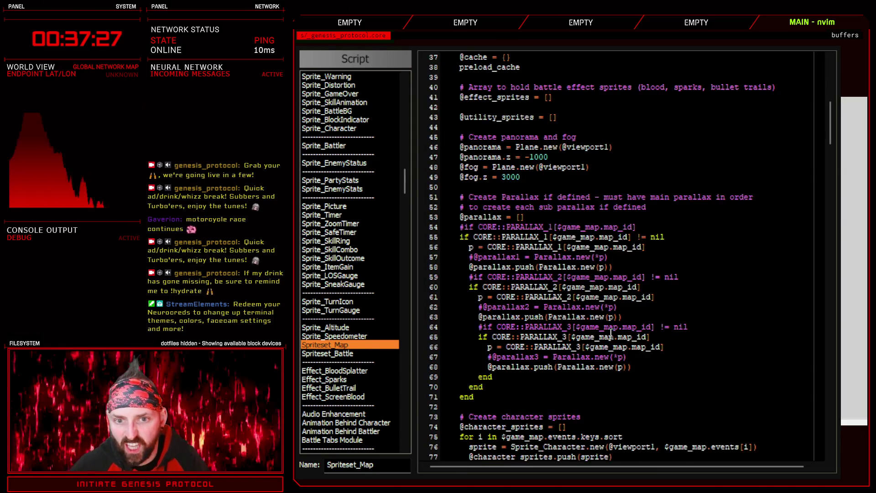
{"action": "scroll", "coordinate": [577, 216], "scroll_direction": "up", "scroll_amount": 6}
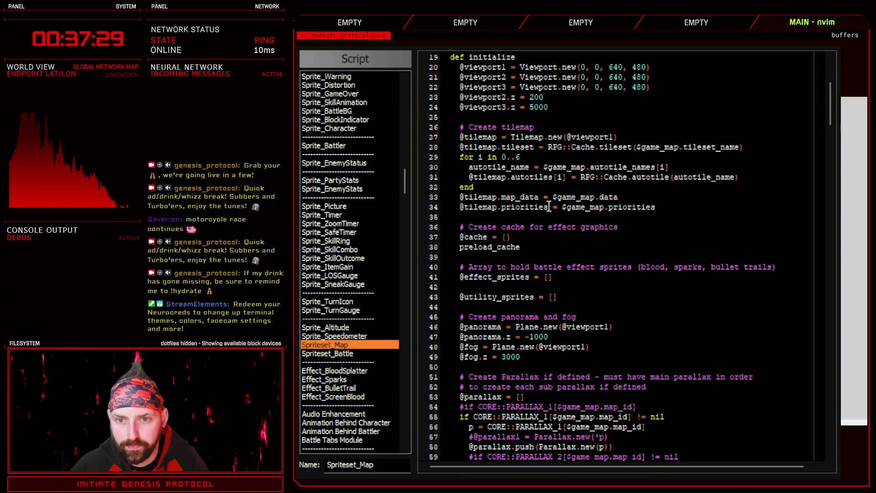
{"action": "scroll", "coordinate": [639, 274], "scroll_direction": "down", "scroll_amount": 10}
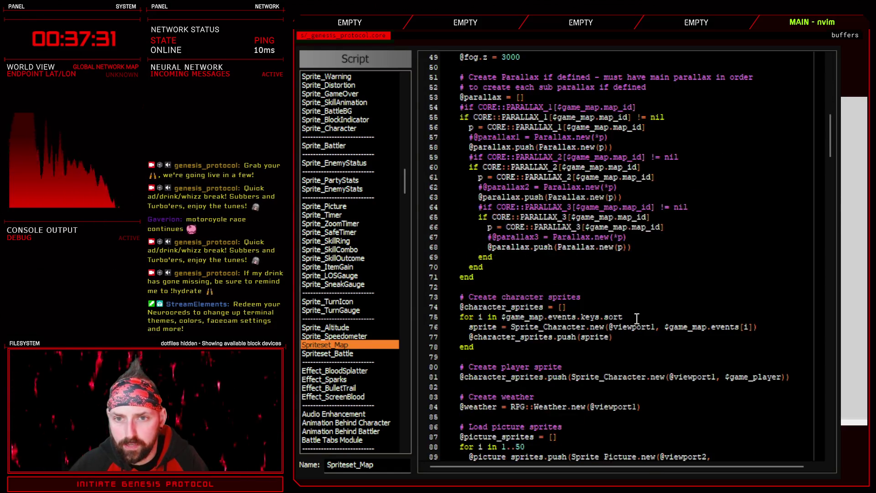
{"action": "scroll", "coordinate": [549, 343], "scroll_direction": "down", "scroll_amount": 4}
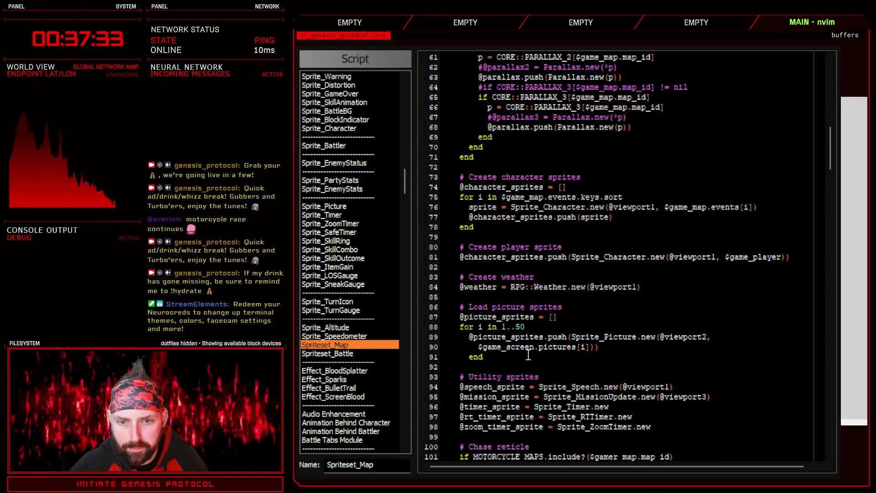
{"action": "scroll", "coordinate": [524, 388], "scroll_direction": "down", "scroll_amount": 2}
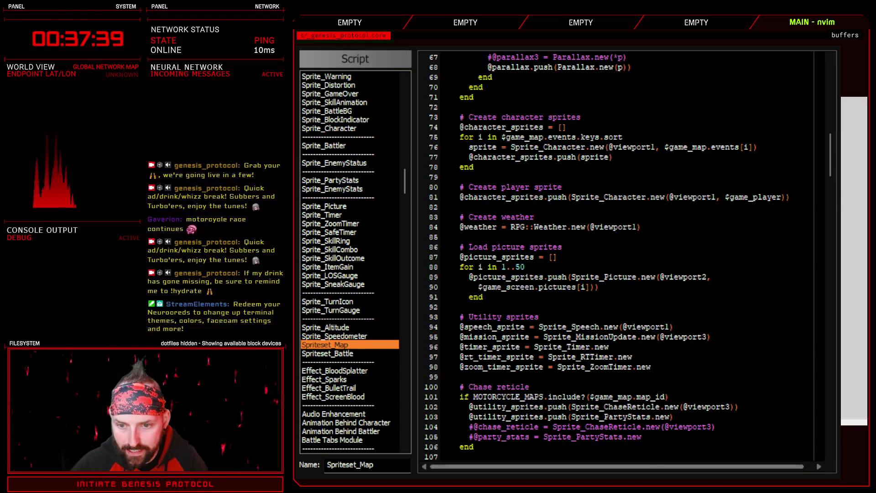
{"action": "key", "text": "F12"}
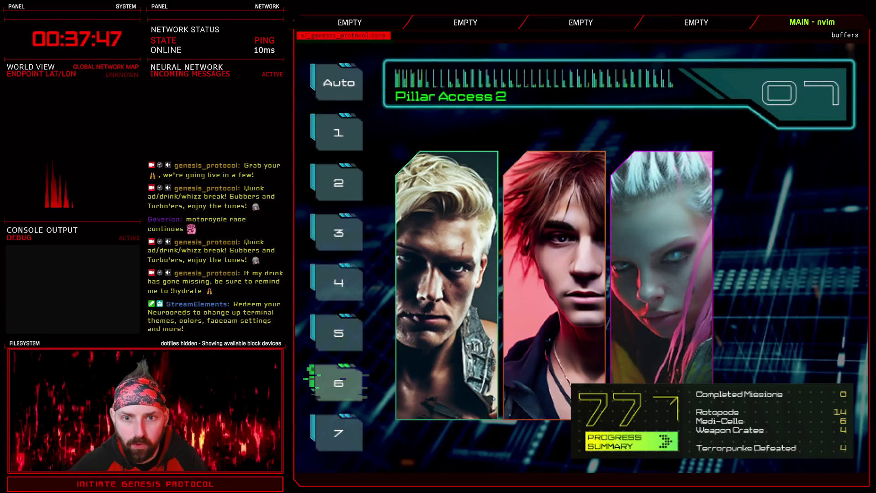
Step: Run the character left along the walkway, then end the playtest
{"action": "key", "text": "Left"}
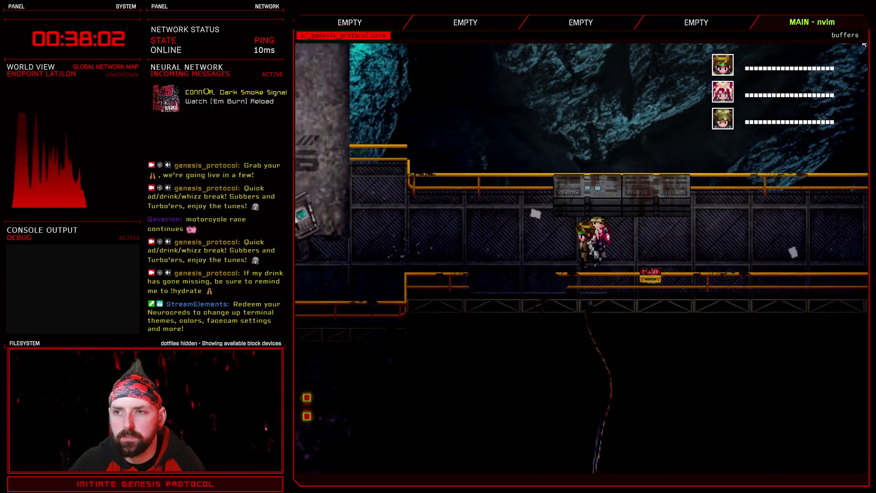
{"action": "key", "text": "F1"}
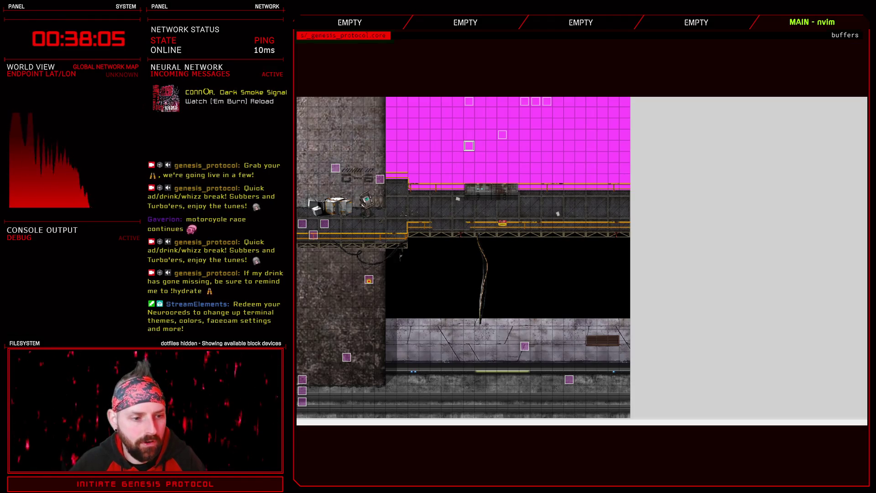
Step: Switch maps, check that Spriteset_Map's MOTORCYCLE_MAPS lists map 184, then launch a new playtest
{"action": "key", "text": "Right"}
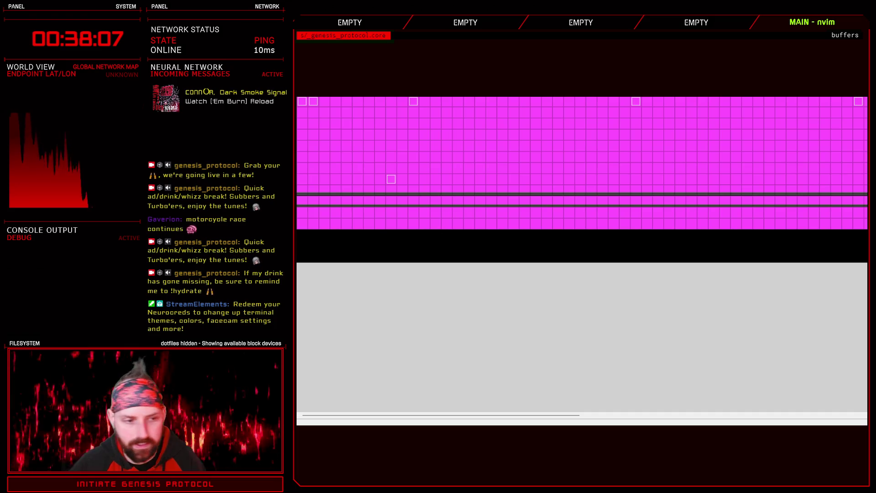
{"action": "key", "text": "Right"}
{"action": "key", "text": "F11"}
{"action": "scroll", "coordinate": [544, 164], "scroll_direction": "up", "scroll_amount": 15}
{"action": "double_click", "coordinate": [535, 98]}
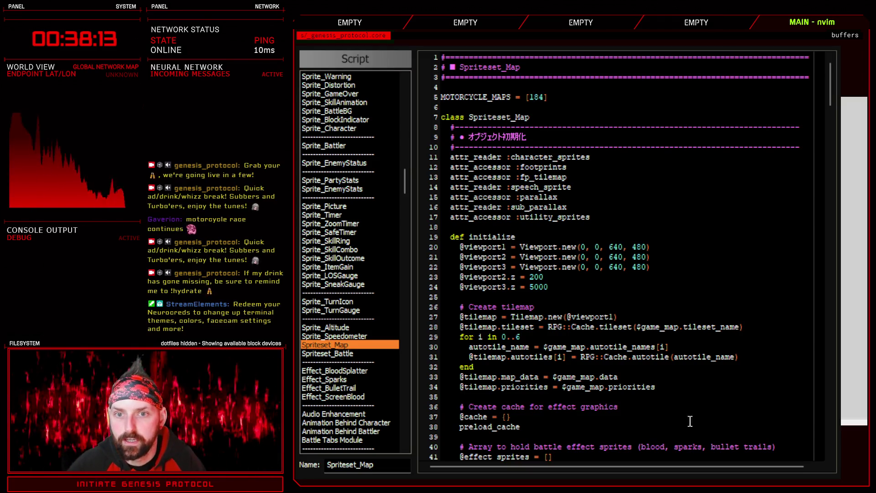
{"action": "key", "text": "Escape"}
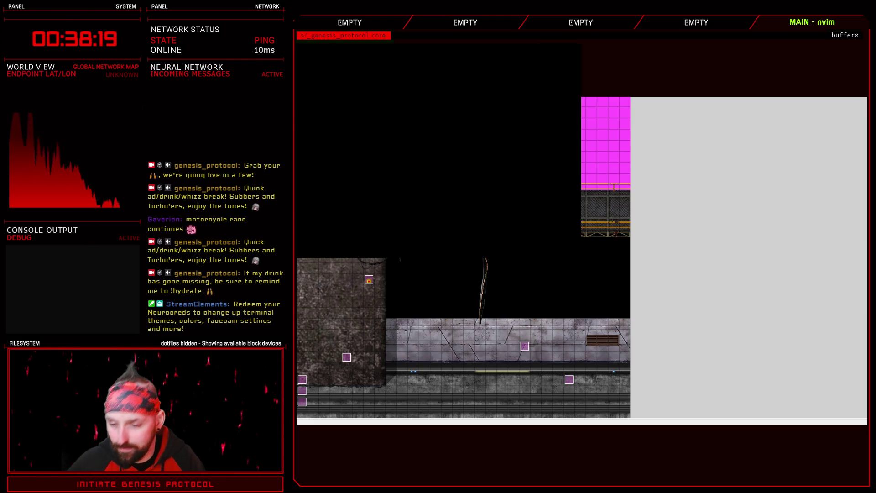
{"action": "key", "text": "Up"}
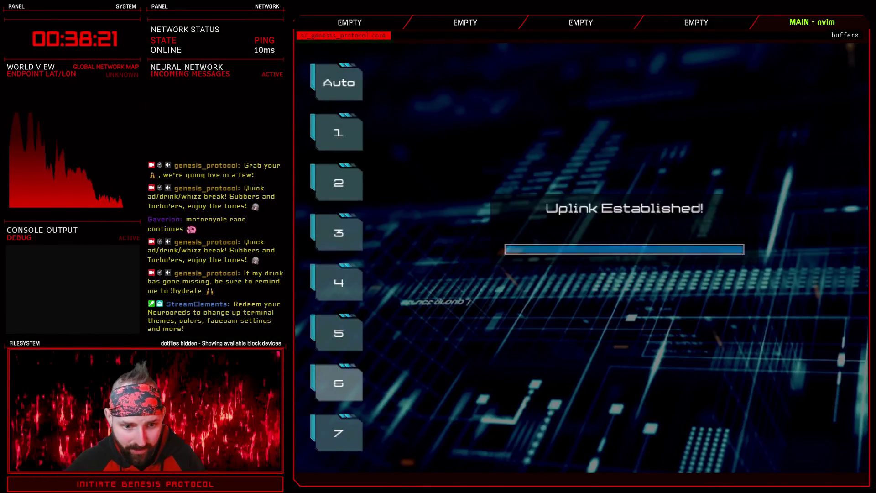
Step: Start the Pillar Access 2 mission, ride left into a battle, then quit back to the editor
{"action": "key", "text": "Return"}
{"action": "key", "text": "Left"}
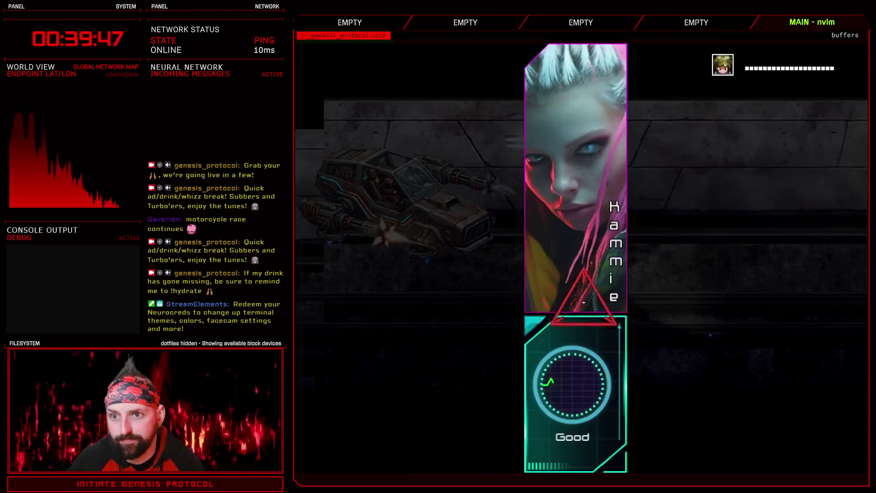
{"action": "key", "text": "Escape"}
{"action": "key", "text": "Return"}
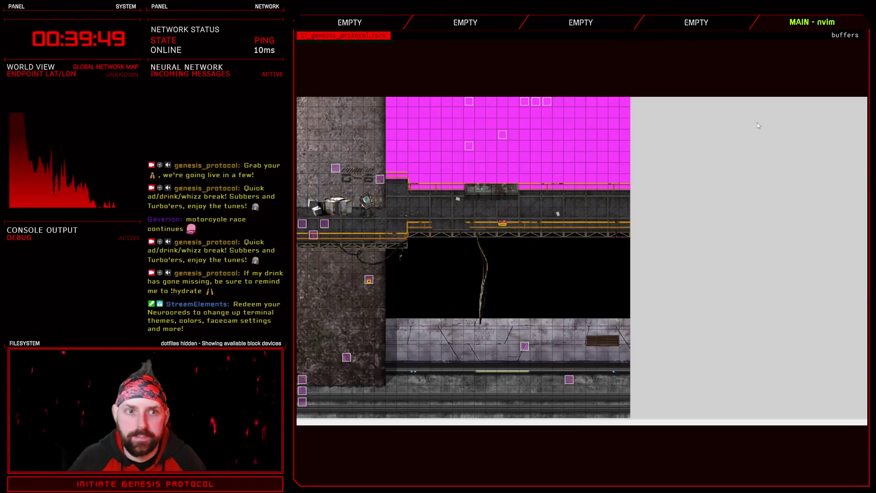
Step: Open the Sprite_PartyStats script in the Script Editor
{"action": "key", "text": "F11"}
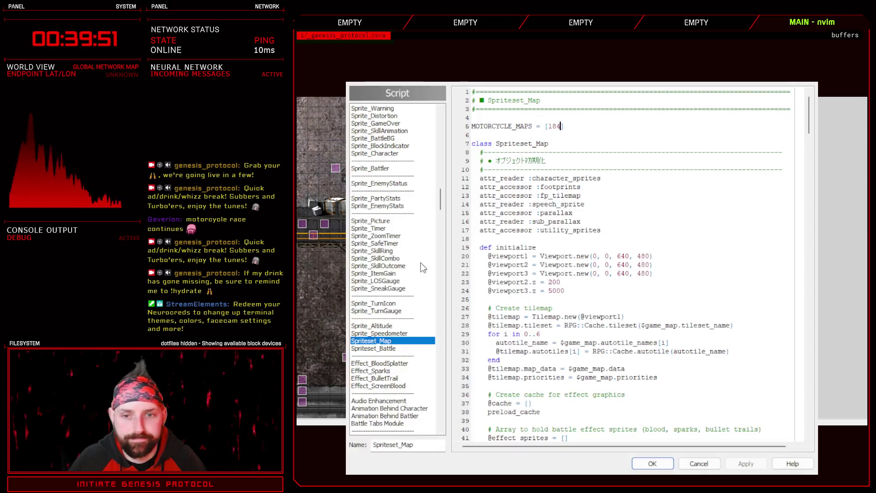
{"action": "left_click_drag", "start_coordinate": [403, 180], "coordinate": [407, 168]}
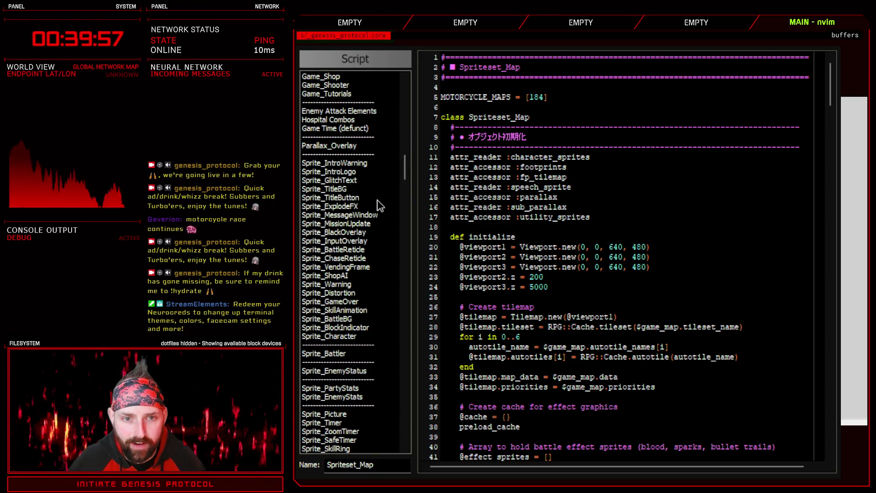
{"action": "left_click", "coordinate": [351, 388]}
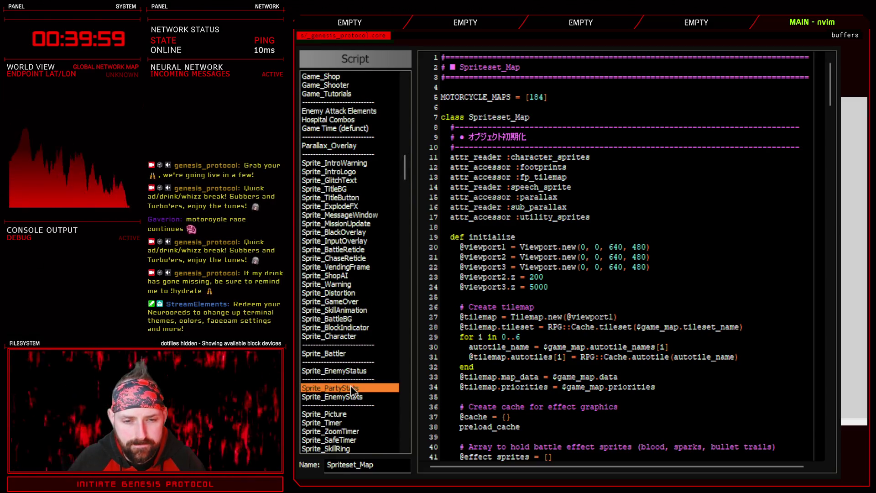
Step: Highlight the max_rows = $game_party.actors.size line and the 0..max_rows loop in draw_icons
{"action": "scroll", "coordinate": [614, 363], "scroll_direction": "down", "scroll_amount": 4}
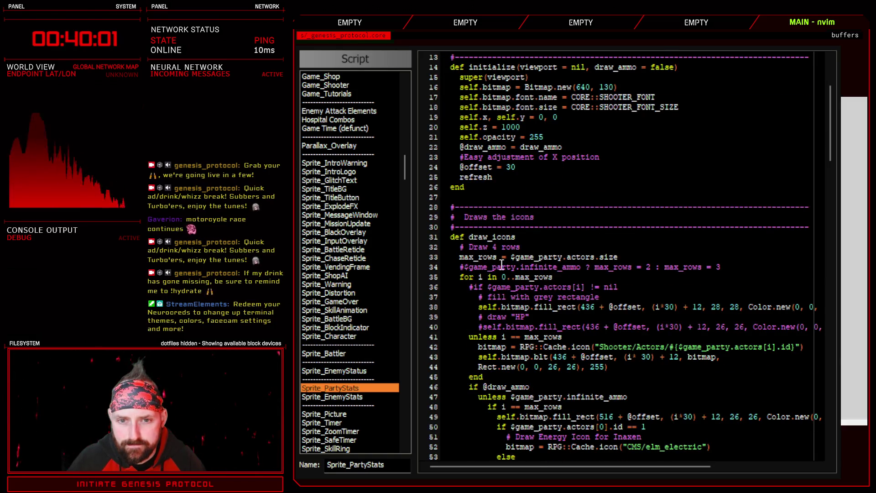
{"action": "left_click_drag", "start_coordinate": [460, 257], "coordinate": [636, 256]}
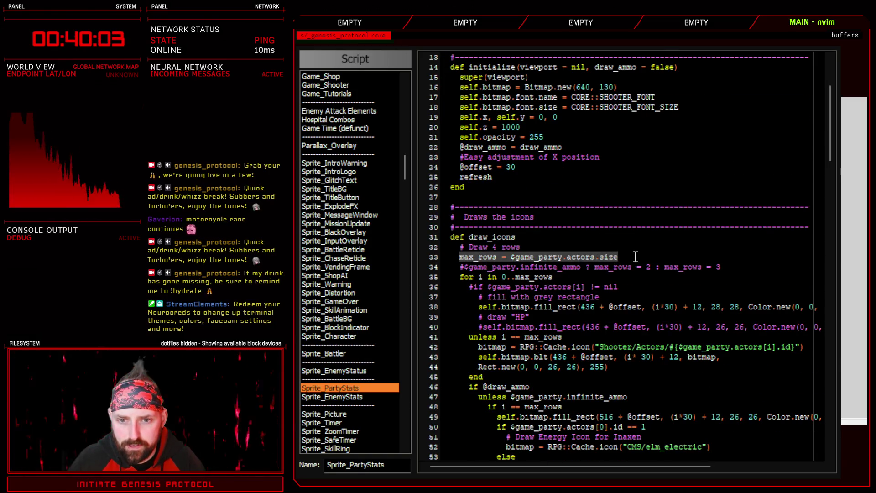
{"action": "triple_click", "coordinate": [638, 260]}
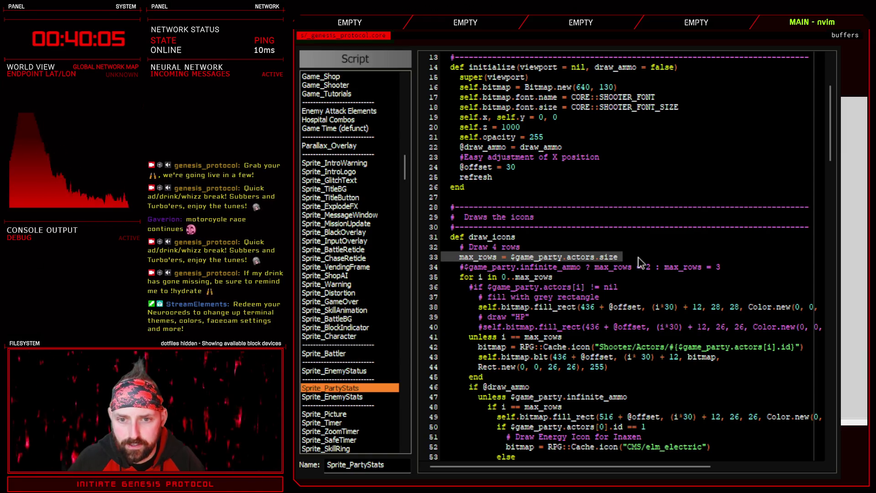
{"action": "left_click", "coordinate": [641, 256]}
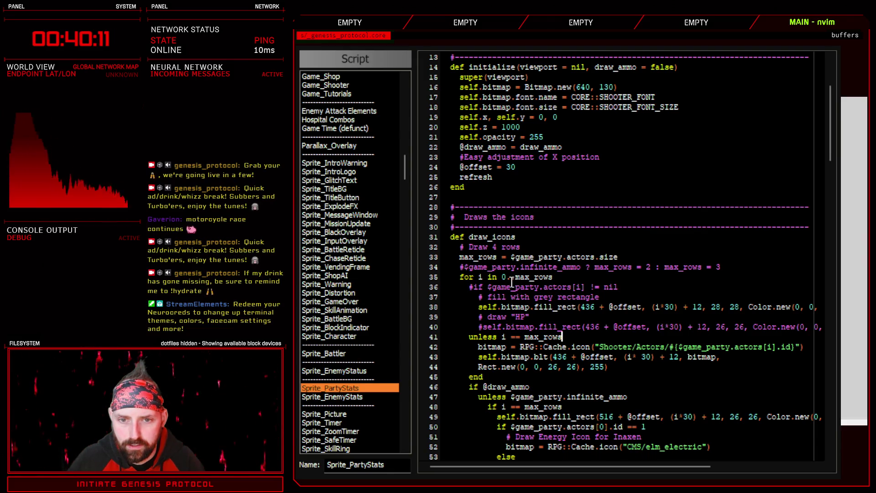
{"action": "left_click_drag", "start_coordinate": [500, 278], "coordinate": [538, 277]}
{"action": "left_click", "coordinate": [595, 278]}
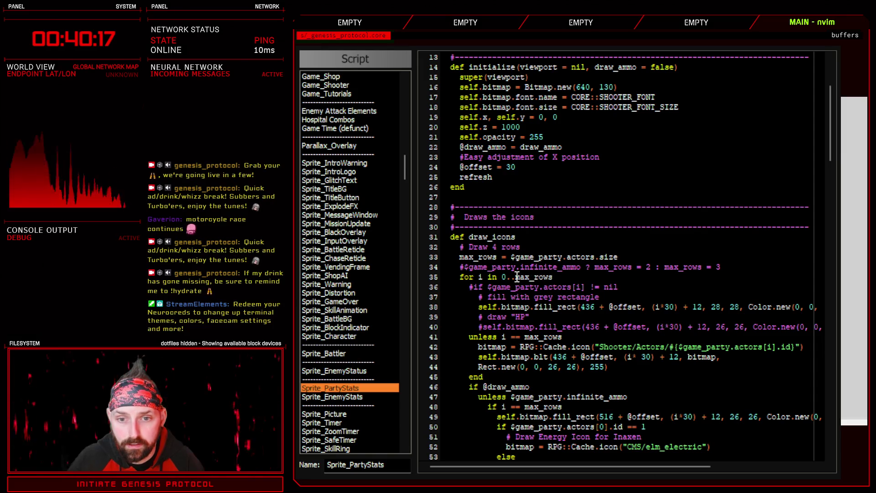
{"action": "left_click_drag", "start_coordinate": [516, 277], "coordinate": [559, 278]}
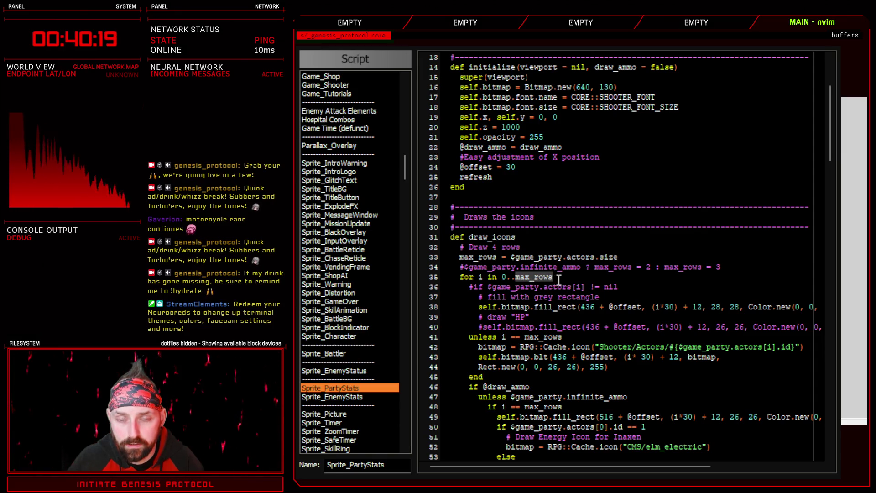